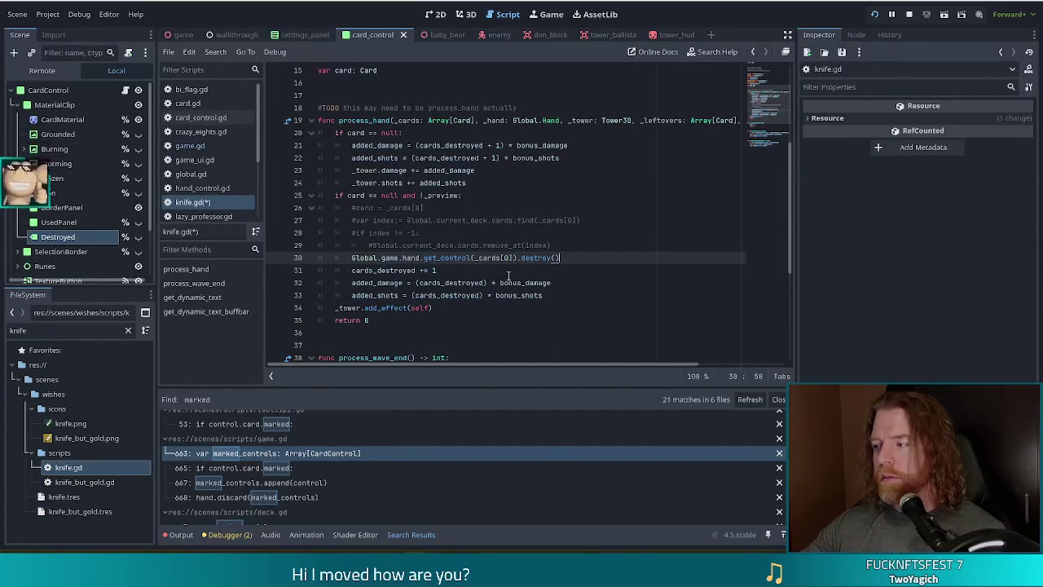
- Review knife.gd's process_hand lines and select line 30's get_control(_cards[0]).destroy() call
{"action": "left_click", "coordinate": [545, 293]}
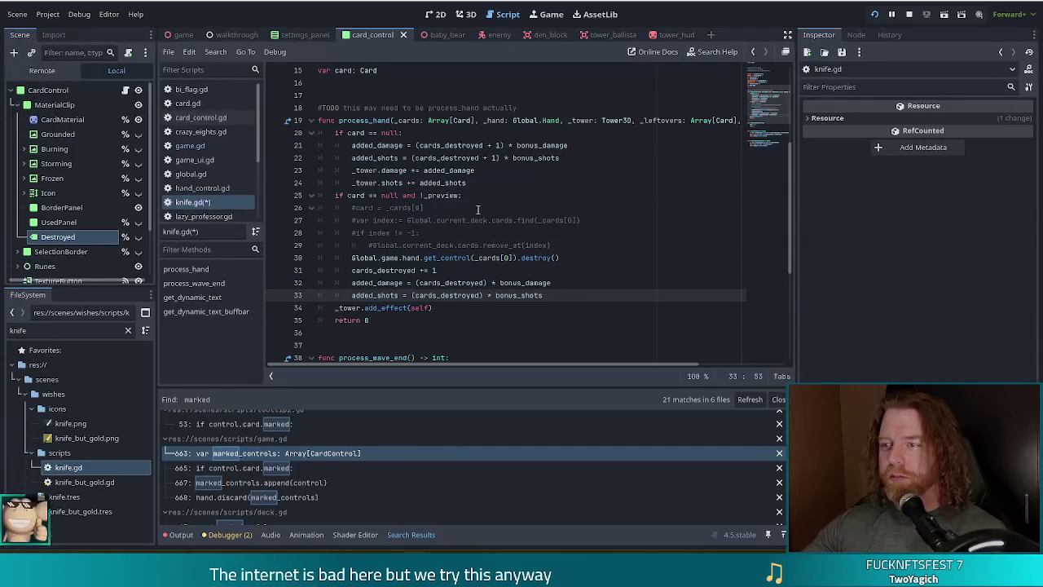
{"action": "left_click", "coordinate": [669, 269]}
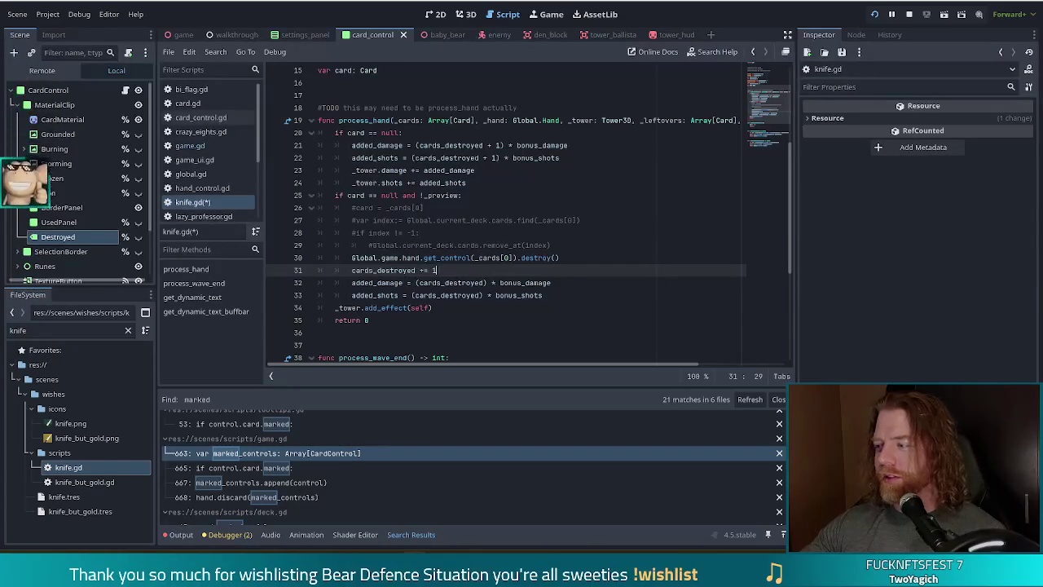
{"action": "left_click", "coordinate": [477, 282]}
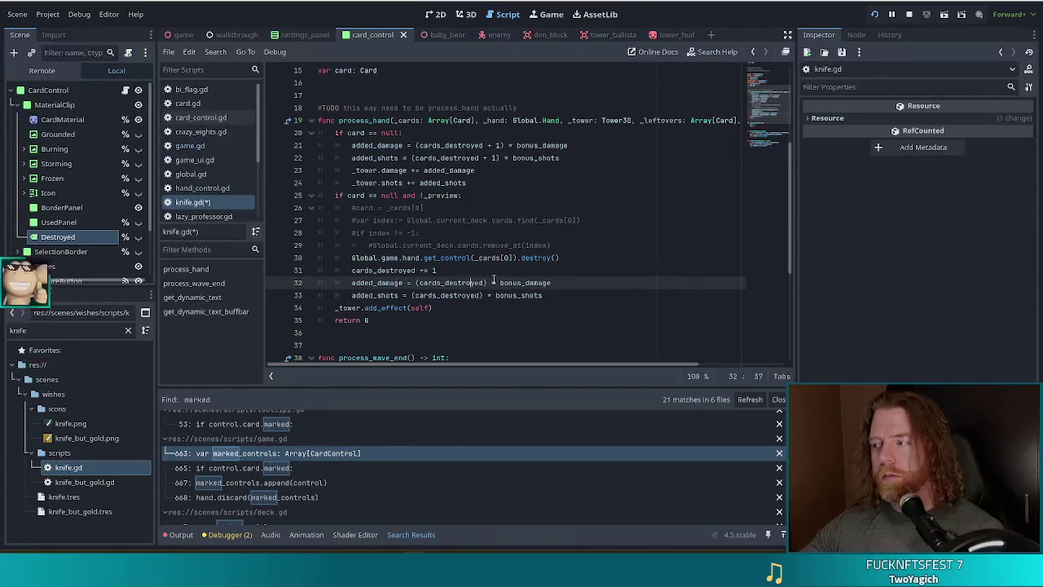
{"action": "mouse_move", "coordinate": [538, 283]}
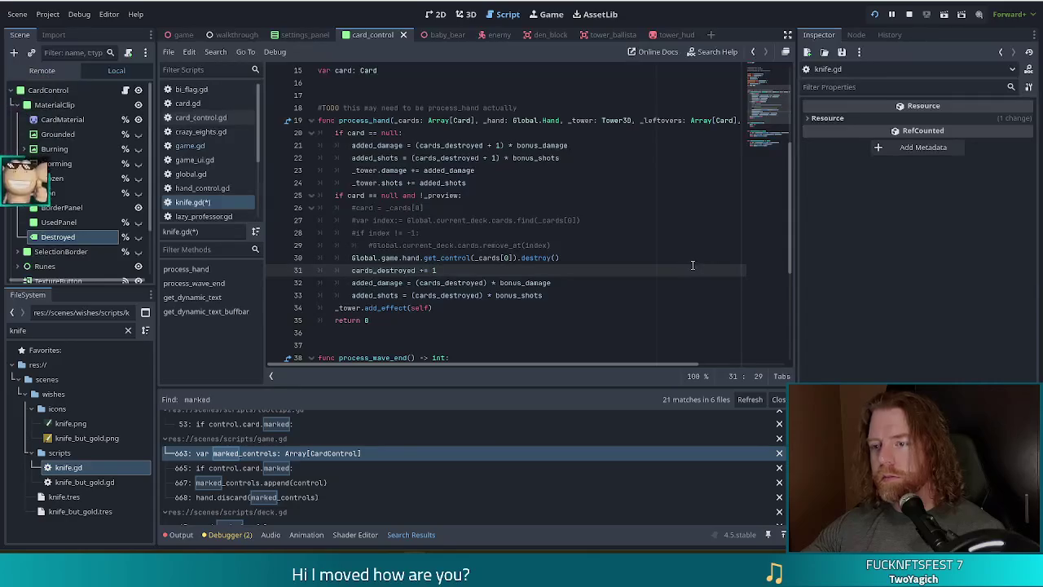
{"action": "left_click", "coordinate": [599, 259]}
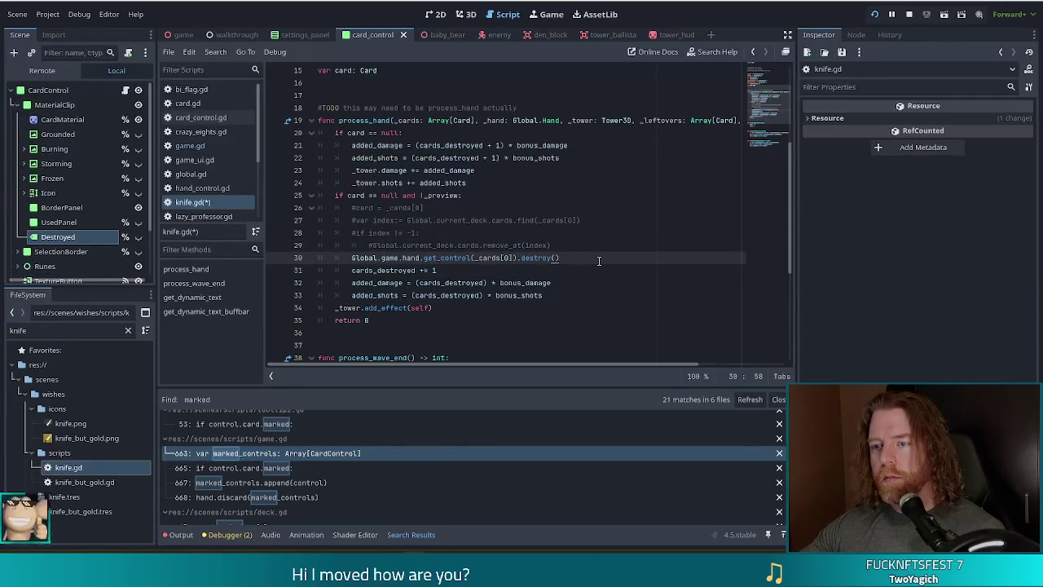
{"action": "left_click", "coordinate": [566, 242]}
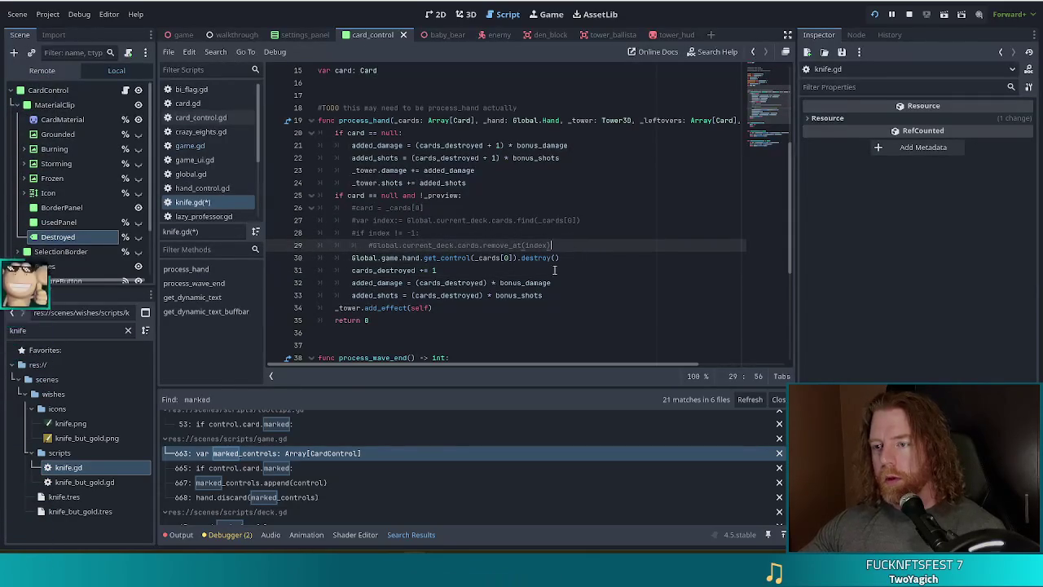
{"action": "left_click", "coordinate": [581, 260]}
{"action": "left_click_drag", "start_coordinate": [580, 259], "coordinate": [373, 258]}
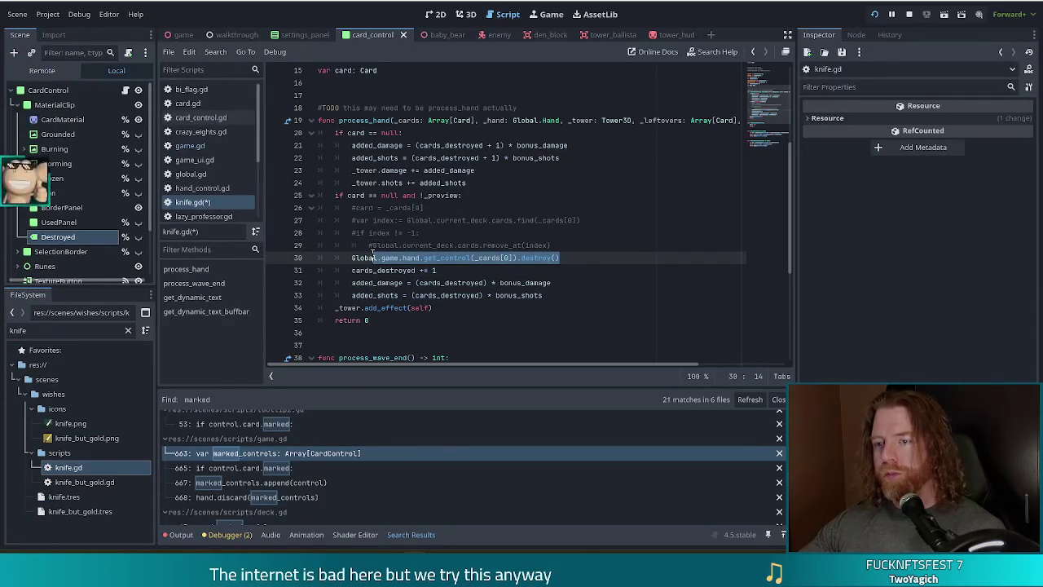
- Save knife.gd and jump to the destroy() definition in card_control.gd
{"action": "key", "text": "ctrl+s"}
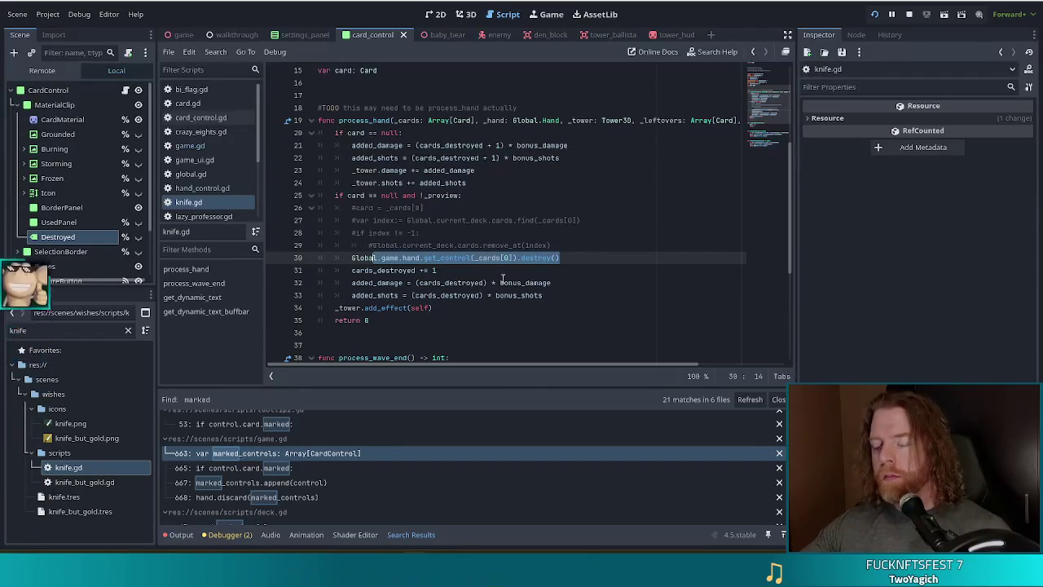
{"action": "key", "text": "End"}
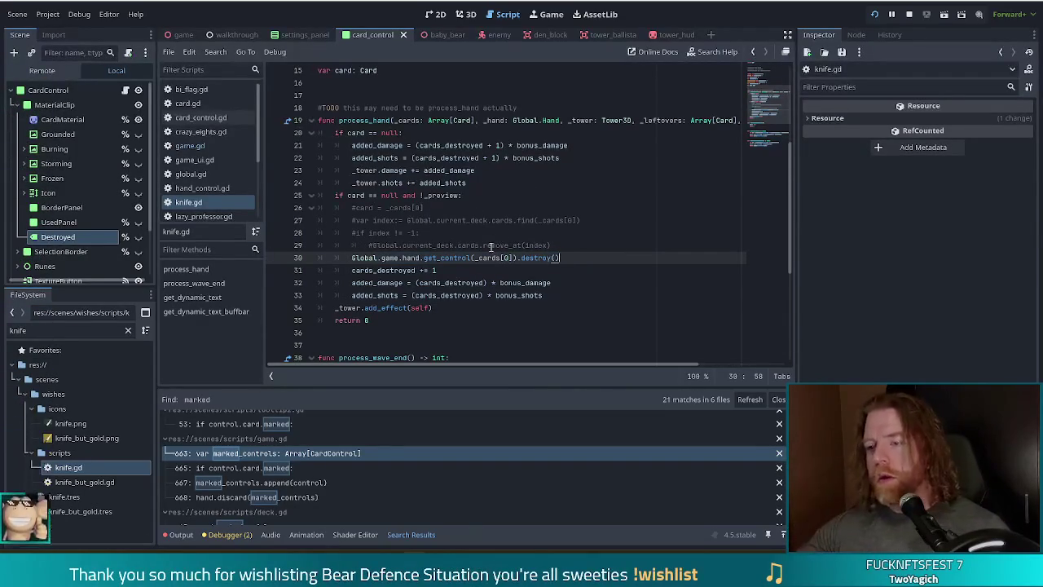
{"action": "left_click", "coordinate": [535, 259], "text": "ctrl"}
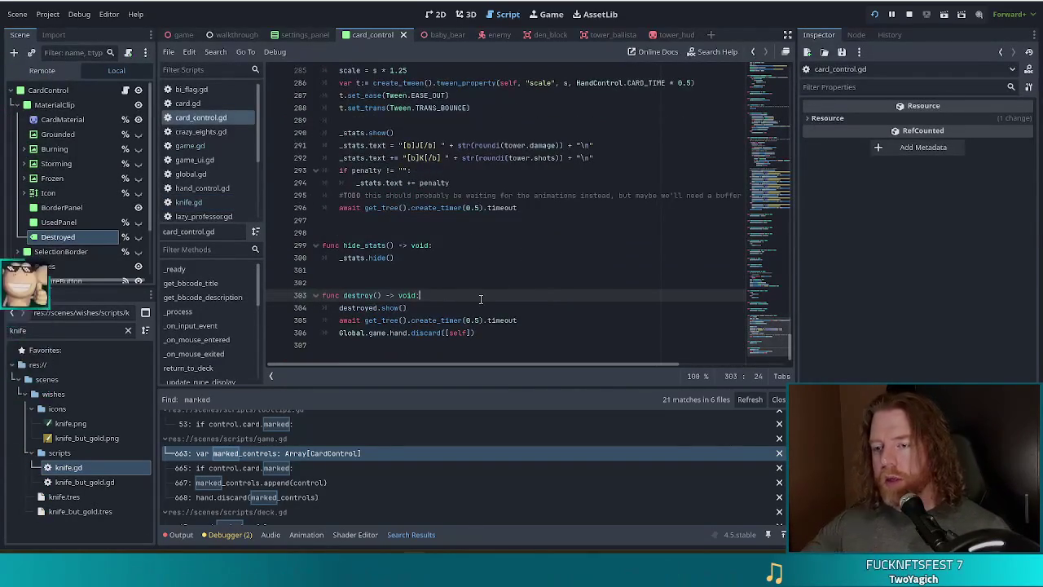
- Add an is_updating = true line at the start of destroy()
{"action": "key", "text": "Return"}
{"action": "type", "text": "is"}
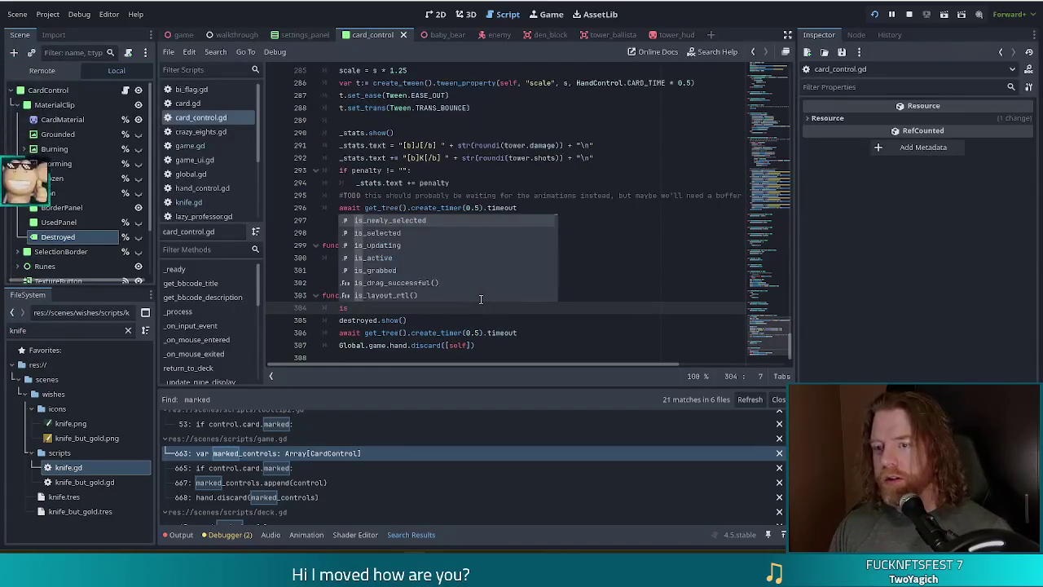
{"action": "type", "text": "_up"}
{"action": "key", "text": "Return"}
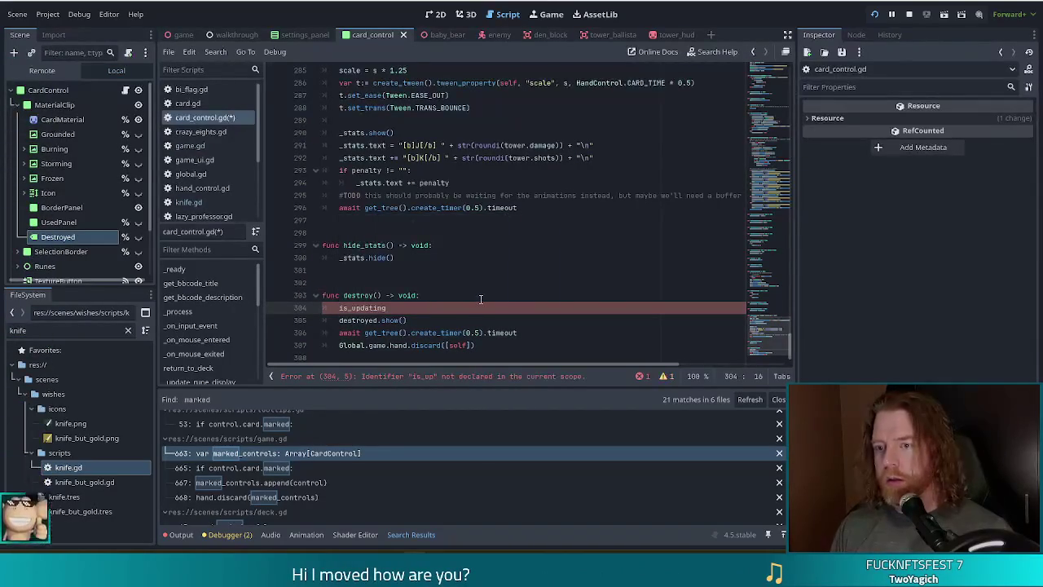
{"action": "type", "text": " = true"}
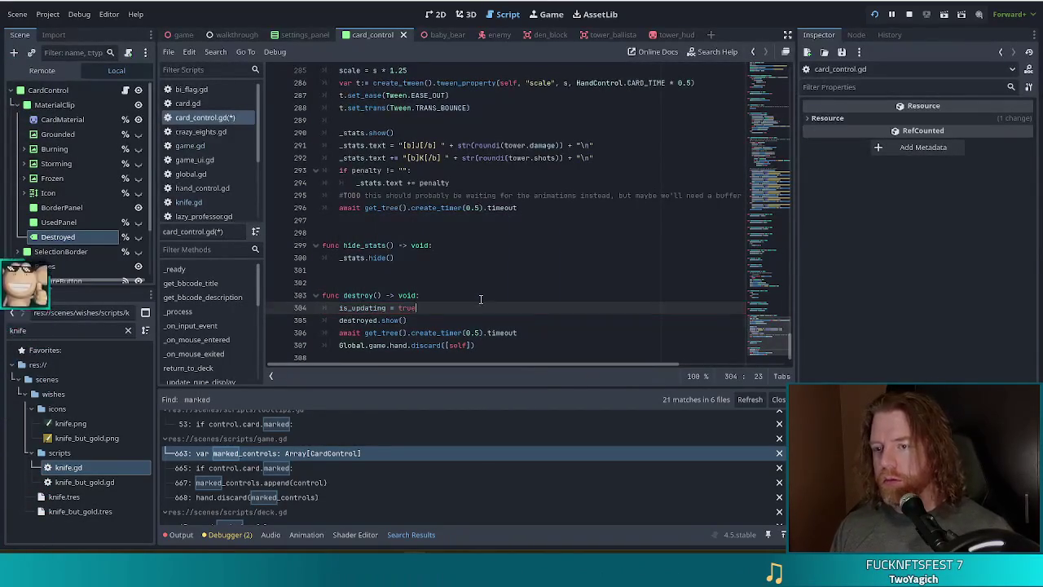
{"action": "key", "text": "Down"}
{"action": "key", "text": "Down"}
{"action": "key", "text": "Down"}
{"action": "key", "text": "End"}
- Add is_updating = false after the discard call and save card_control.gd
{"action": "key", "text": "Return"}
{"action": "type", "text": "is_up"}
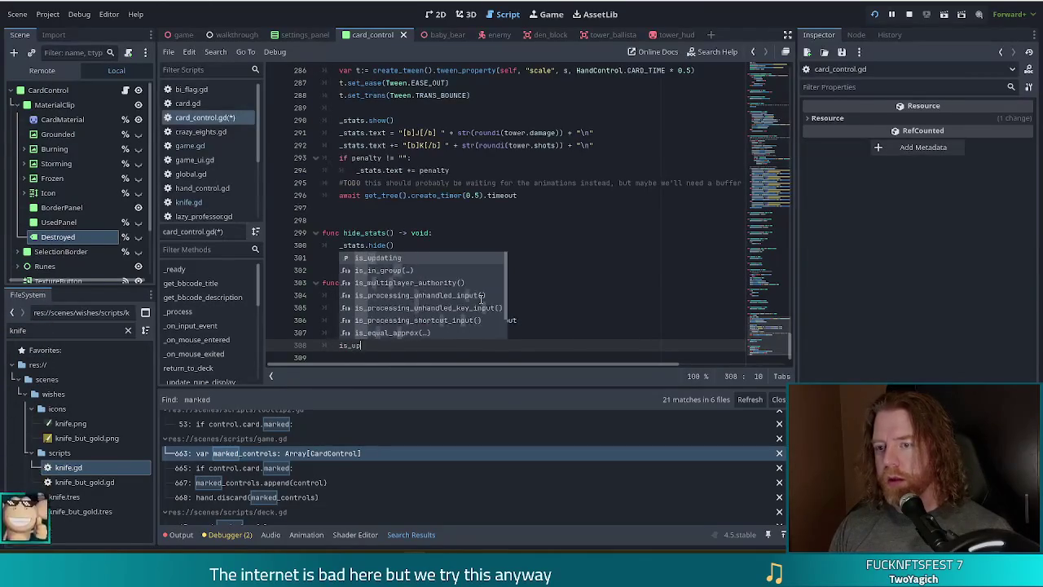
{"action": "key", "text": "Return"}
{"action": "type", "text": "= false"}
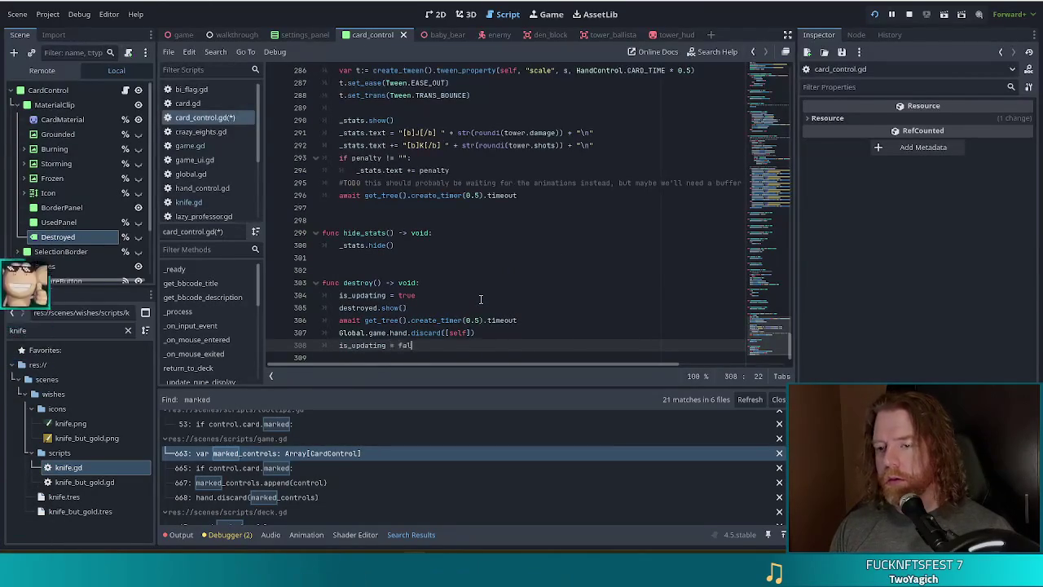
{"action": "key", "text": "ctrl+s"}
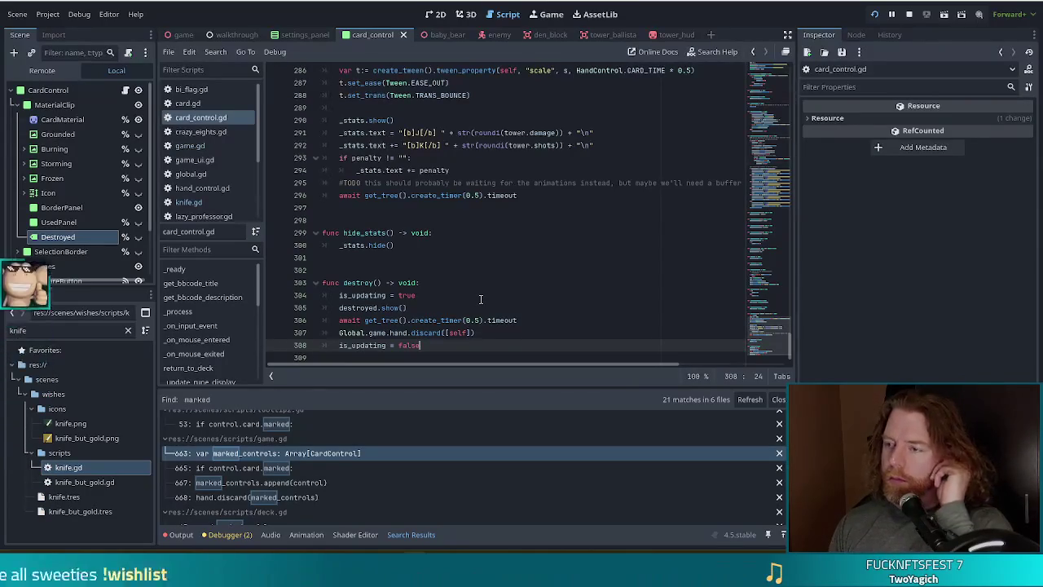
{"action": "left_click_drag", "start_coordinate": [445, 344], "coordinate": [449, 288]}
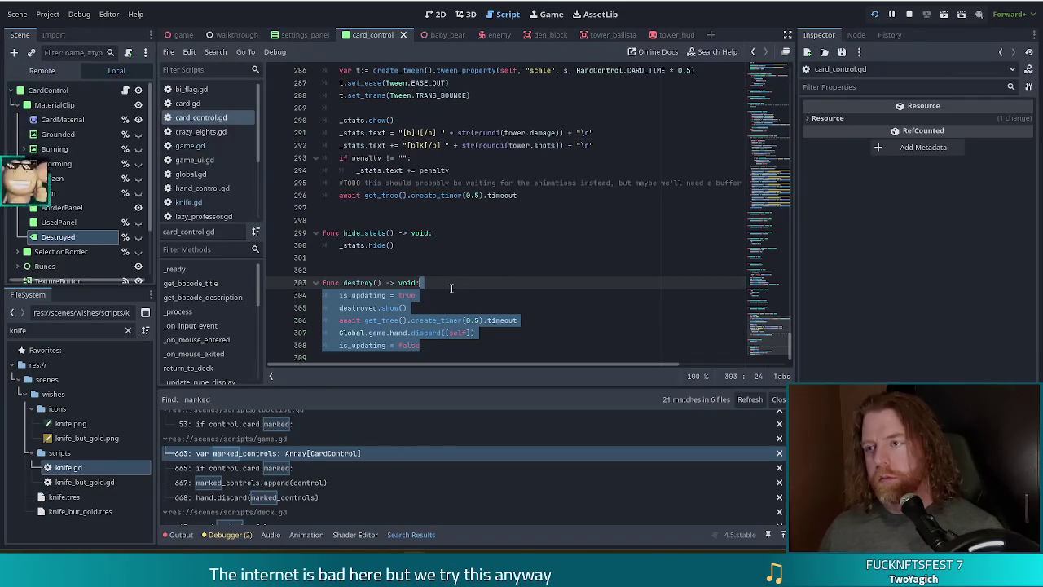
{"action": "key", "text": "Down"}
{"action": "key", "text": "Down"}
{"action": "key", "text": "Down"}
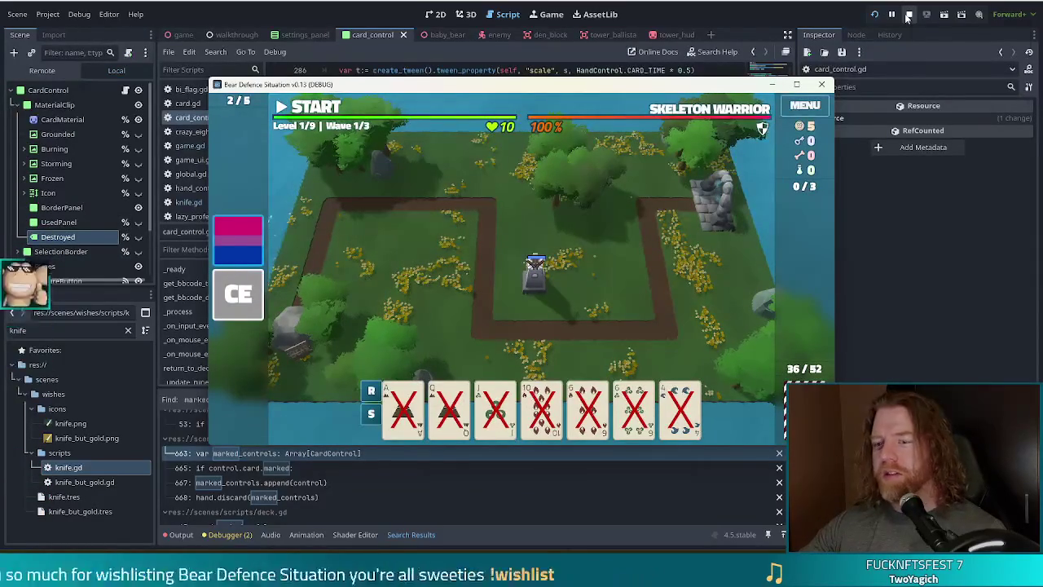
- Restart the game, choose NEW GAME from the title menu, and move the game window aside
{"action": "left_click", "coordinate": [909, 14]}
{"action": "left_click", "coordinate": [876, 15]}
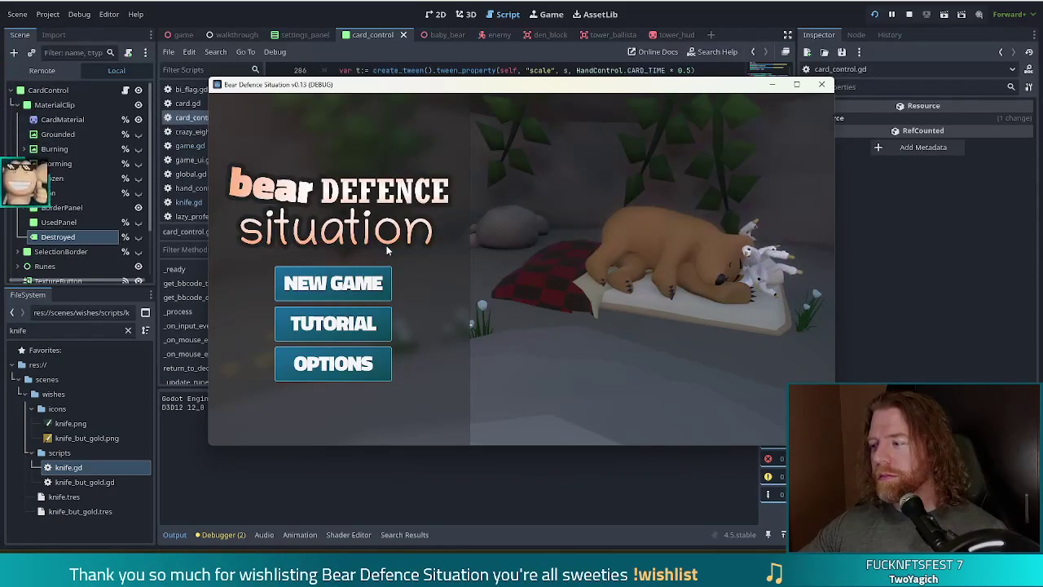
{"action": "left_click", "coordinate": [332, 281]}
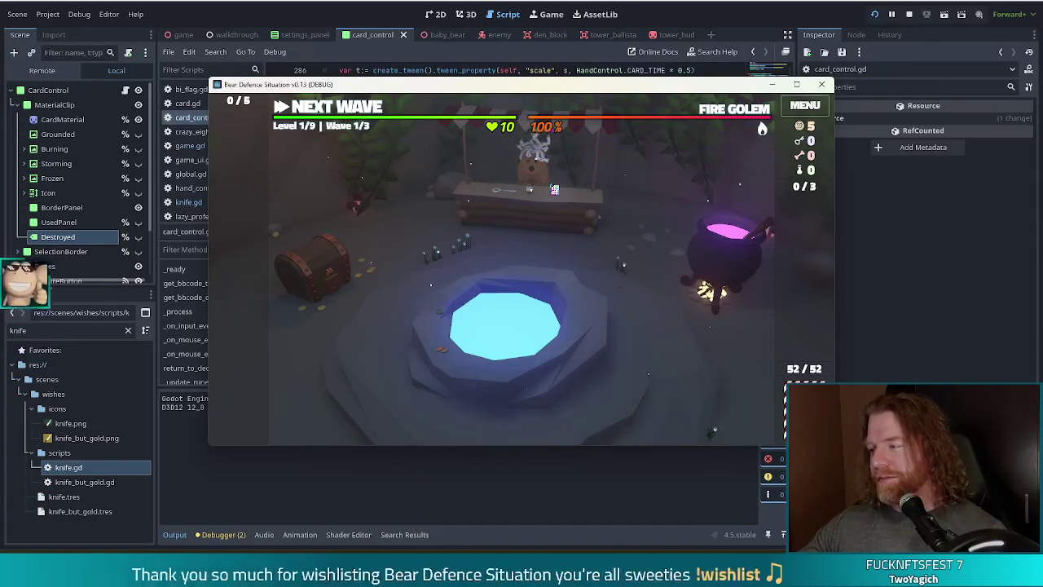
{"action": "left_click_drag", "start_coordinate": [538, 86], "coordinate": [499, 78]}
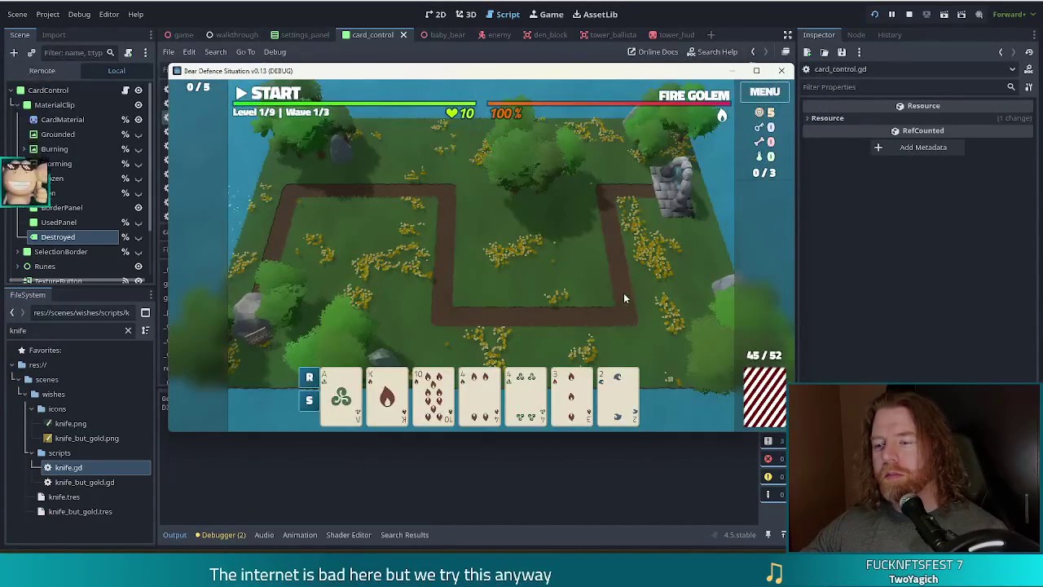
- Add the knife wish with the a_wsife command in the game console
{"action": "key", "text": "grave"}
{"action": "type", "text": "add_wsih"}
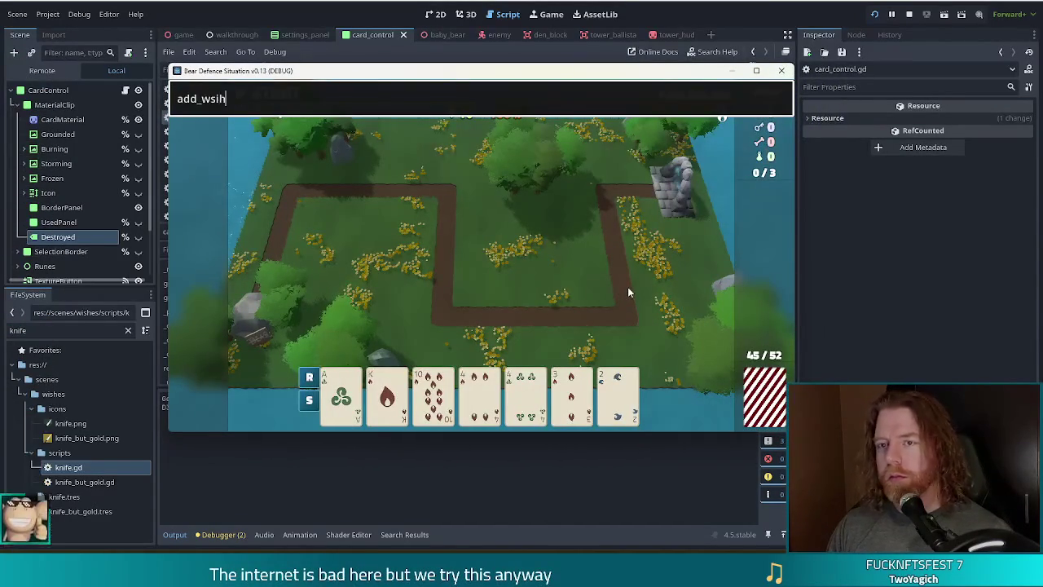
{"action": "type", "text": "fe"}
{"action": "key", "text": "Return"}
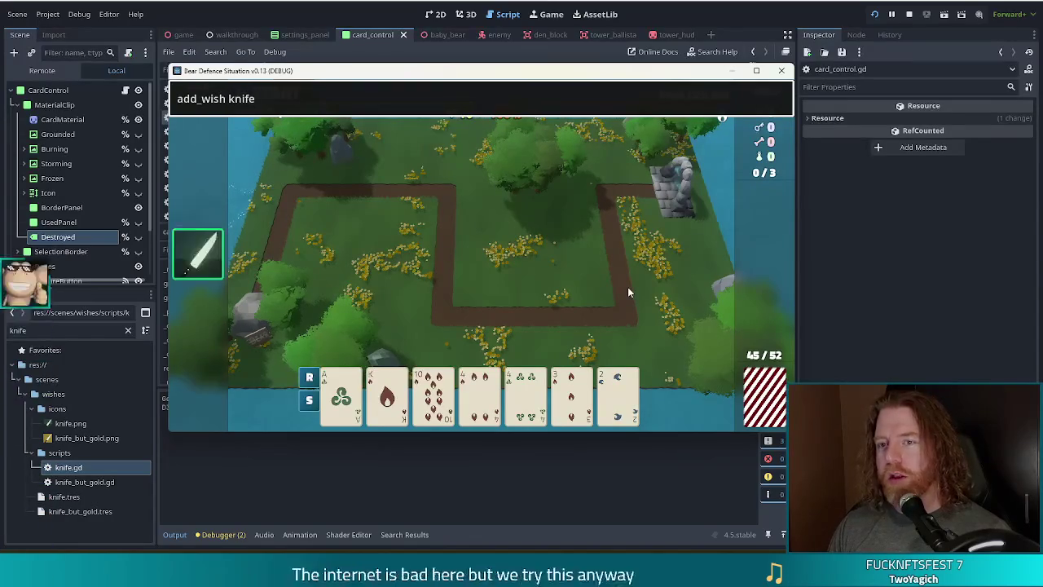
- Play a Pair of the 4 of Fire and 4 of Leaves, then build a Ballista Tower
{"action": "mouse_move", "coordinate": [209, 255]}
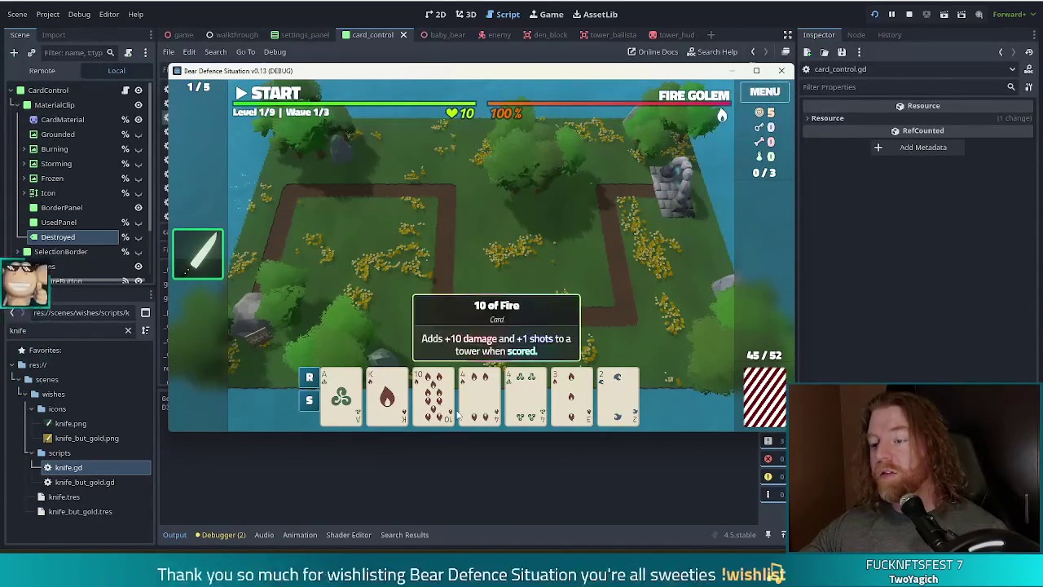
{"action": "left_click", "coordinate": [479, 395]}
{"action": "left_click", "coordinate": [526, 395]}
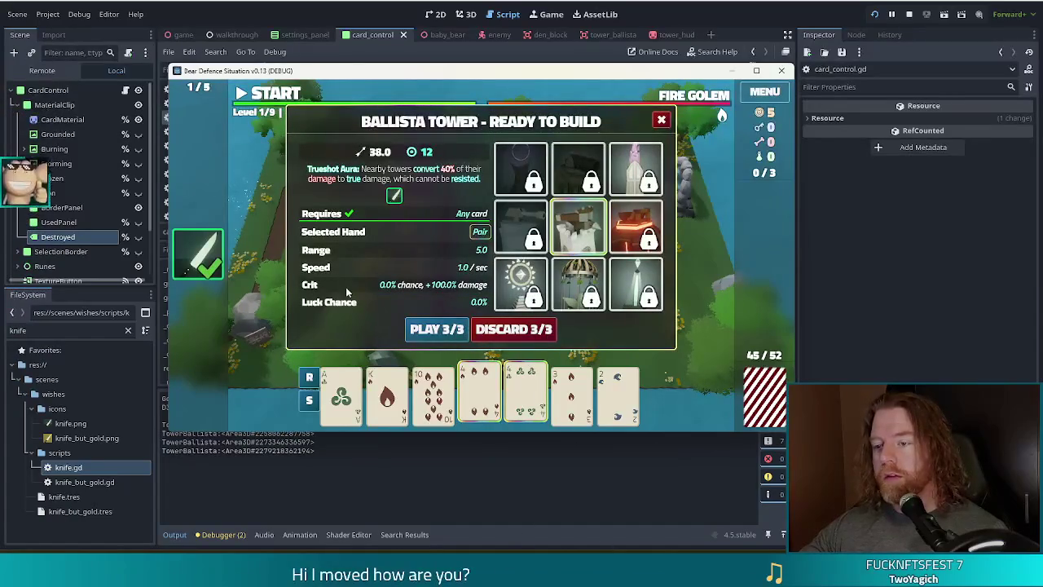
{"action": "left_click", "coordinate": [433, 331]}
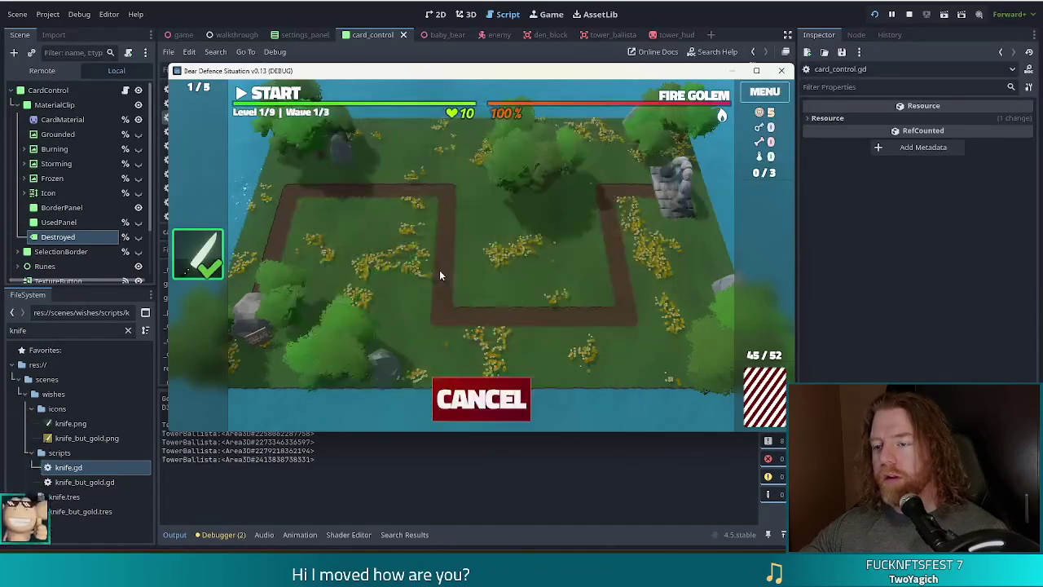
{"action": "left_click", "coordinate": [487, 274]}
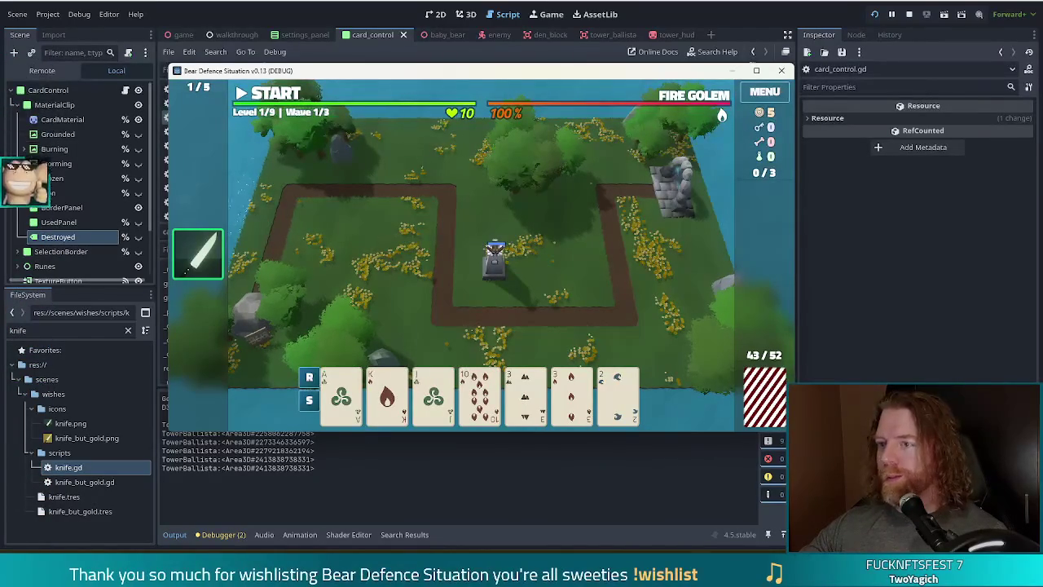
{"action": "key", "text": "alt+Tab"}
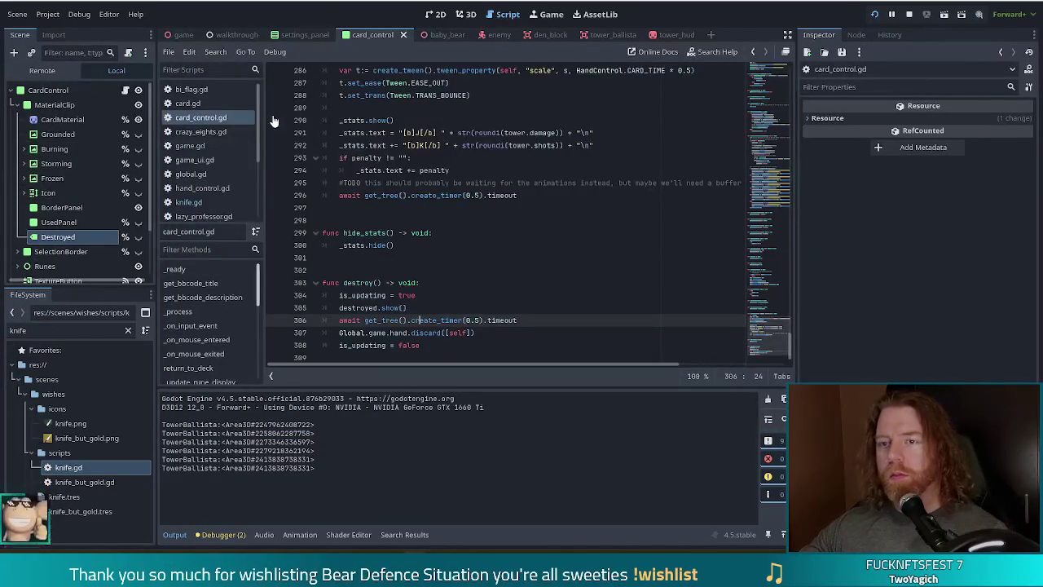
- In knife.gd, uncomment the card = _cards[0] line
{"action": "left_click", "coordinate": [188, 202]}
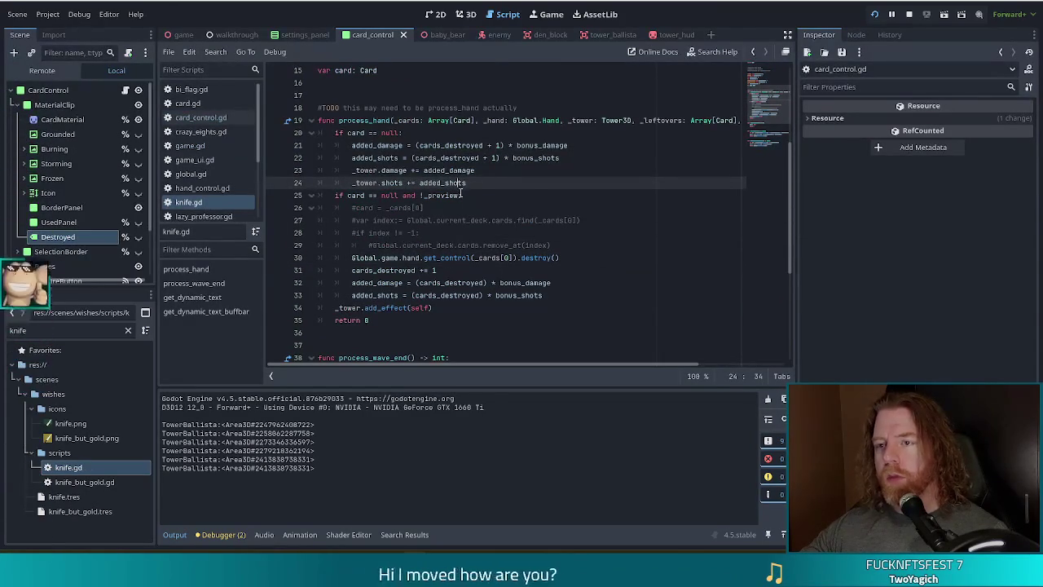
{"action": "scroll", "coordinate": [461, 192], "scroll_direction": "up", "scroll_amount": 2}
{"action": "scroll", "coordinate": [445, 220], "scroll_direction": "down", "scroll_amount": 3}
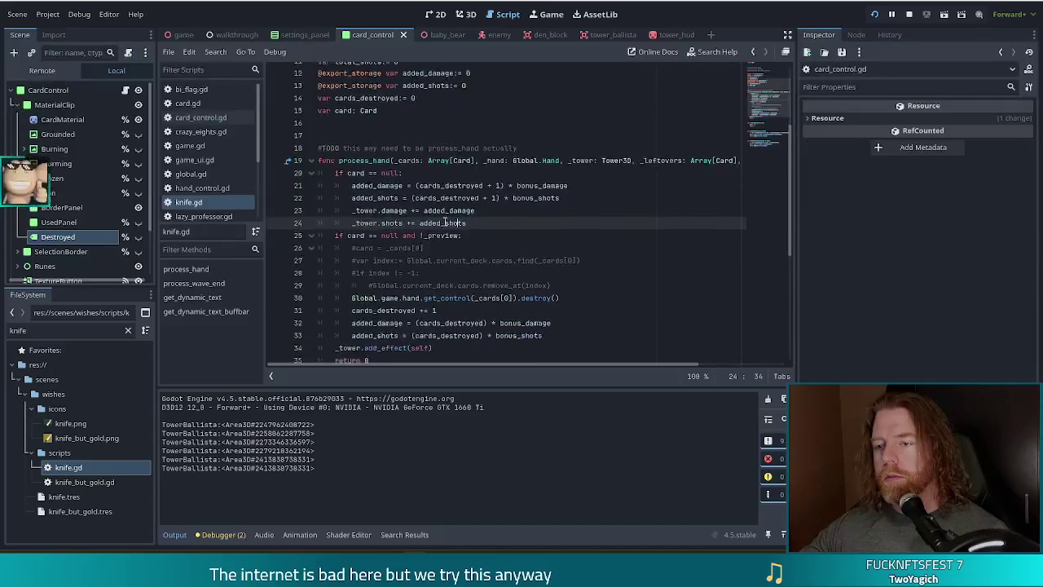
{"action": "scroll", "coordinate": [387, 123], "scroll_direction": "up", "scroll_amount": 2}
{"action": "left_click", "coordinate": [371, 107]}
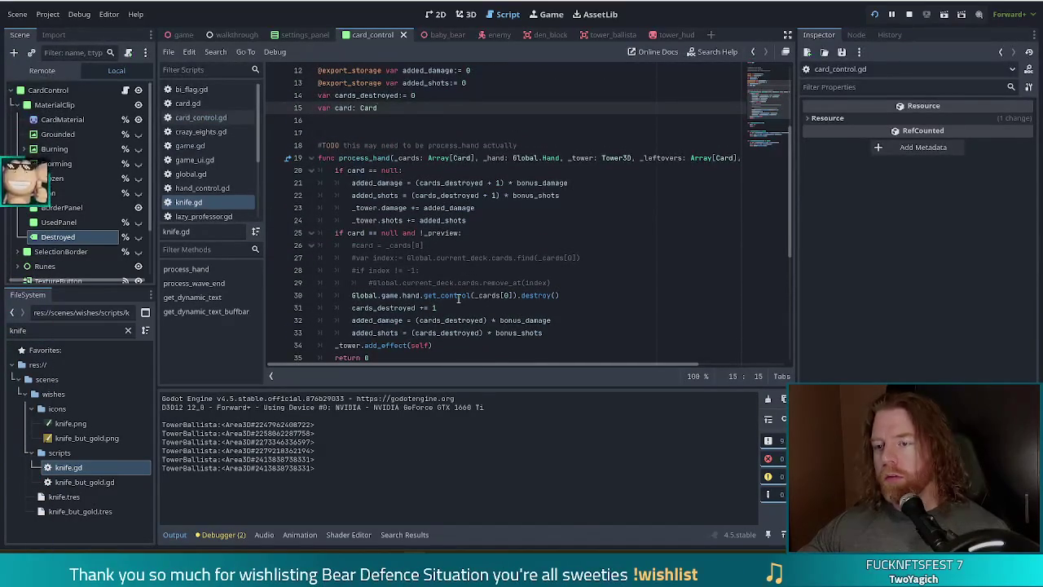
{"action": "left_click_drag", "start_coordinate": [352, 246], "coordinate": [448, 247]}
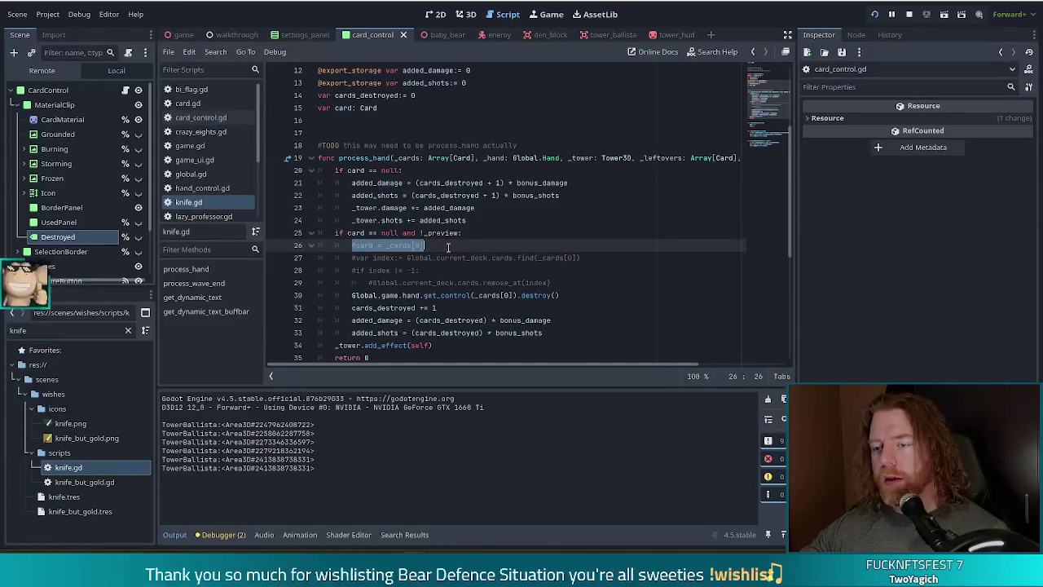
{"action": "left_click", "coordinate": [355, 245]}
{"action": "key", "text": "Delete"}
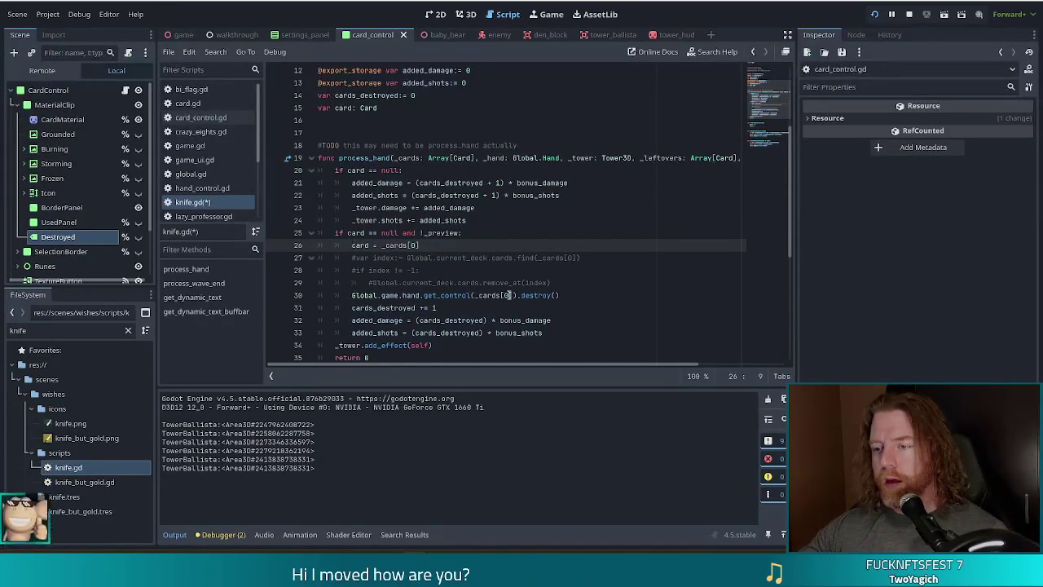
- Pass card instead of _cards[0] to get_control and save knife.gd
{"action": "left_click_drag", "start_coordinate": [513, 295], "coordinate": [473, 295]}
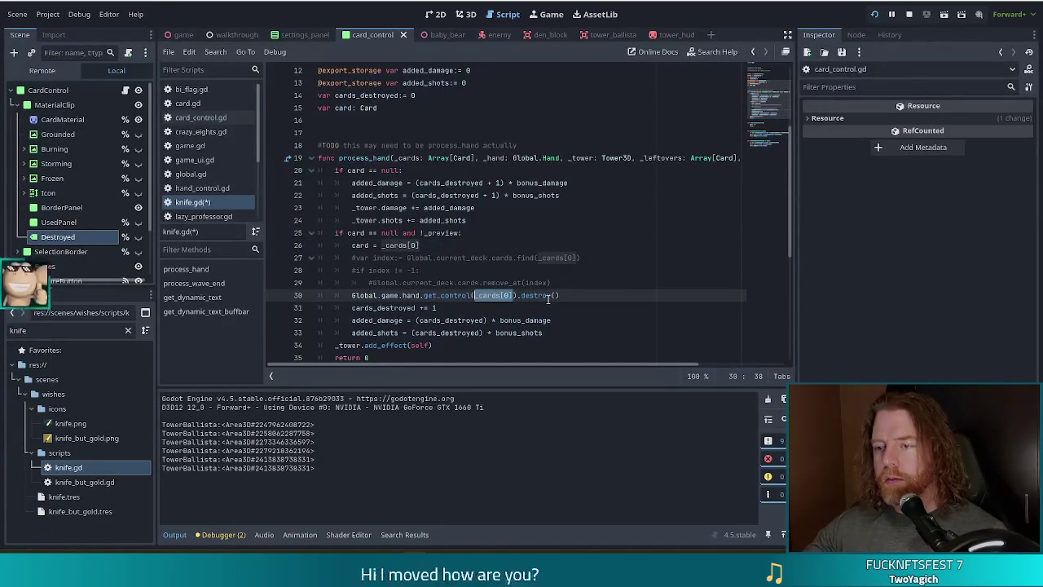
{"action": "type", "text": "card"}
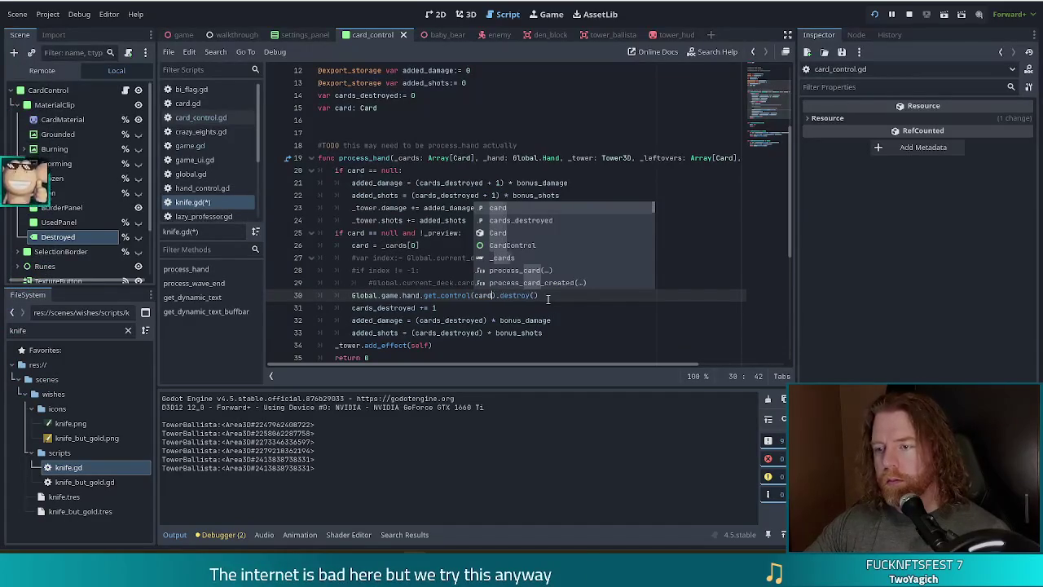
{"action": "key", "text": "ctrl+s"}
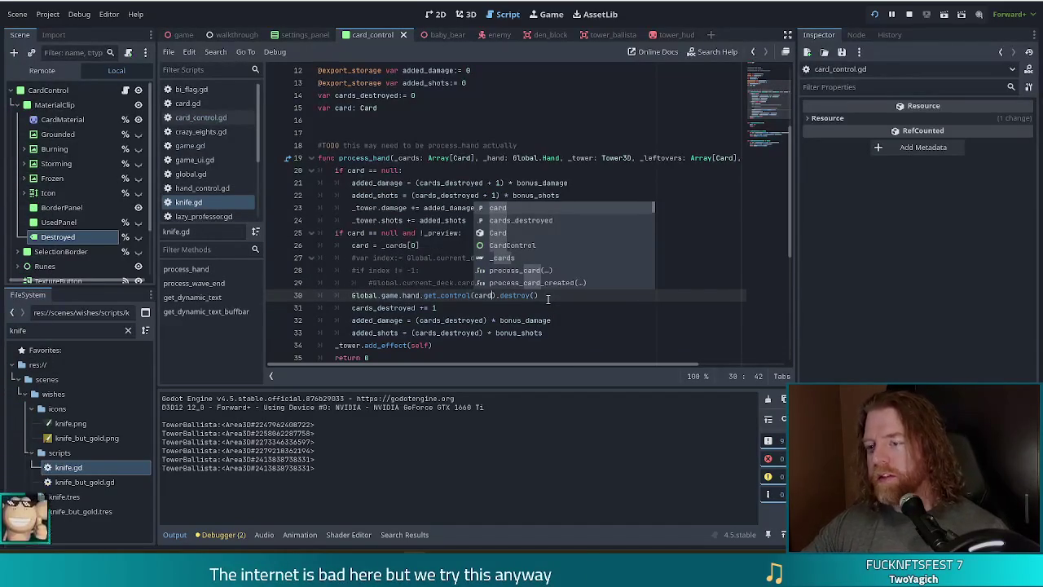
{"action": "left_click", "coordinate": [489, 245]}
- Review the deck removal and get_control lines, then open the destroy() definition
{"action": "left_click", "coordinate": [436, 282]}
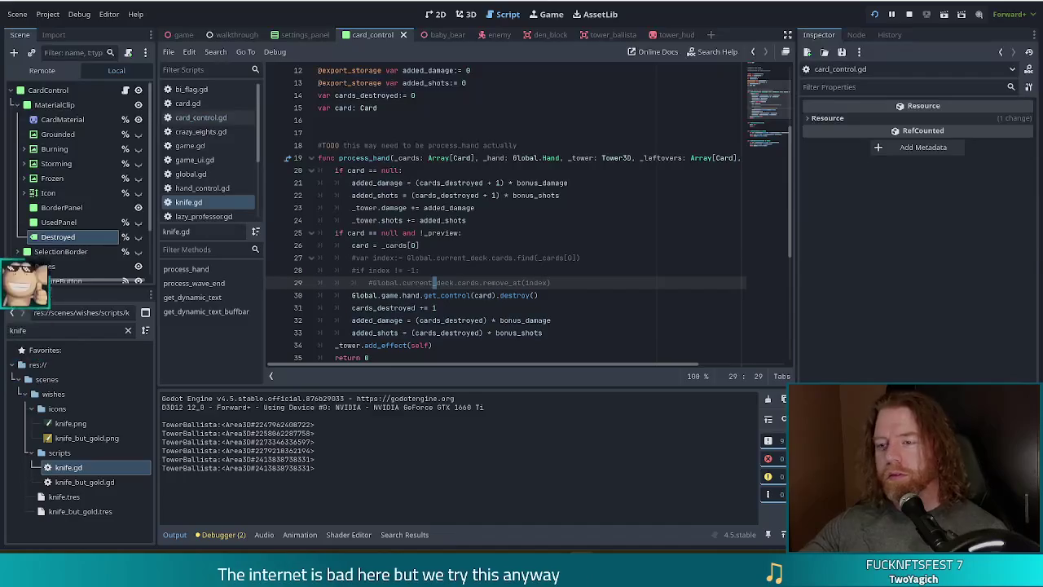
{"action": "left_click", "coordinate": [576, 283]}
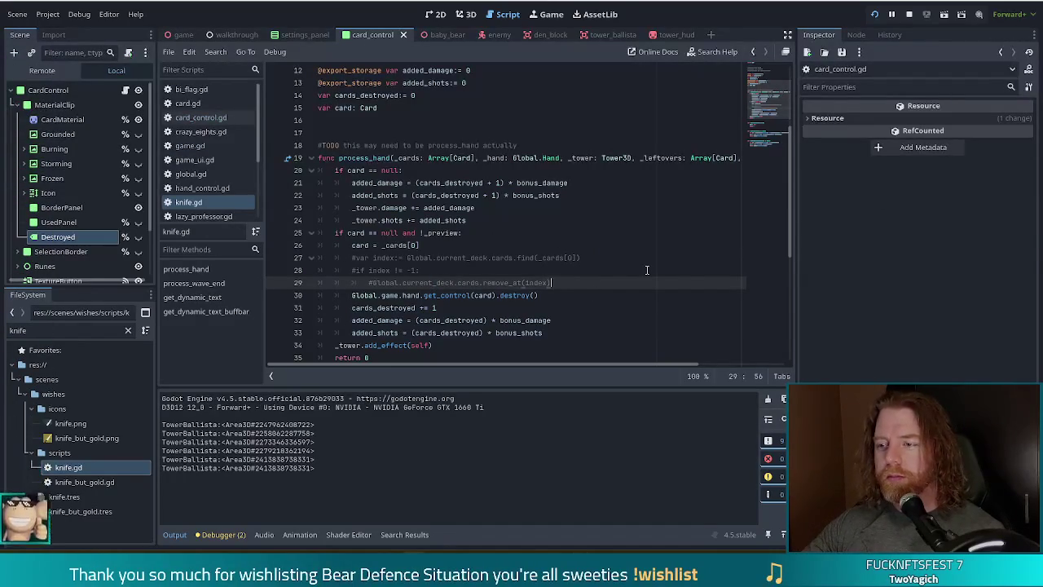
{"action": "left_click", "coordinate": [464, 295]}
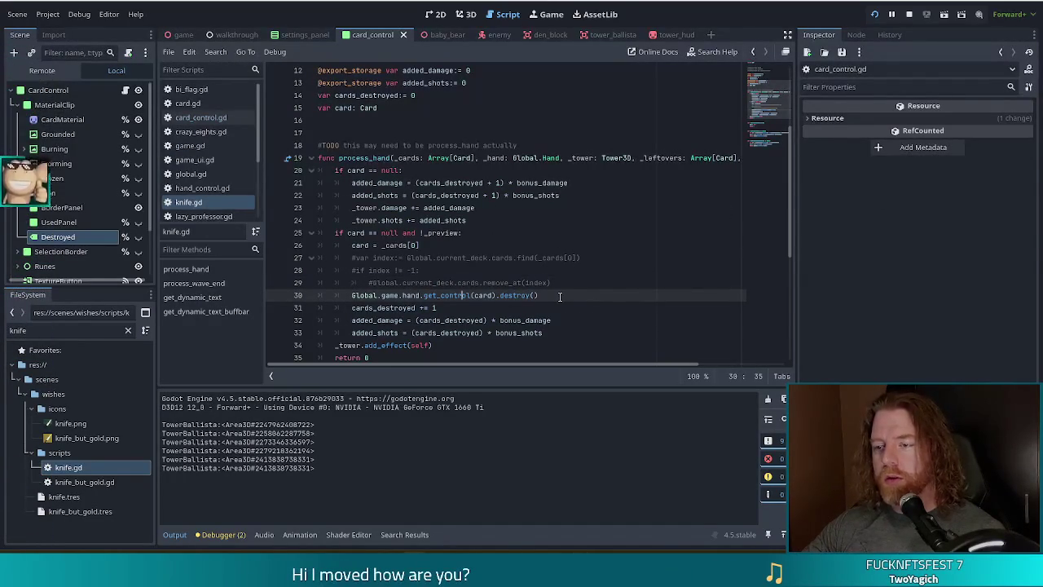
{"action": "left_click", "coordinate": [513, 298], "text": "ctrl"}
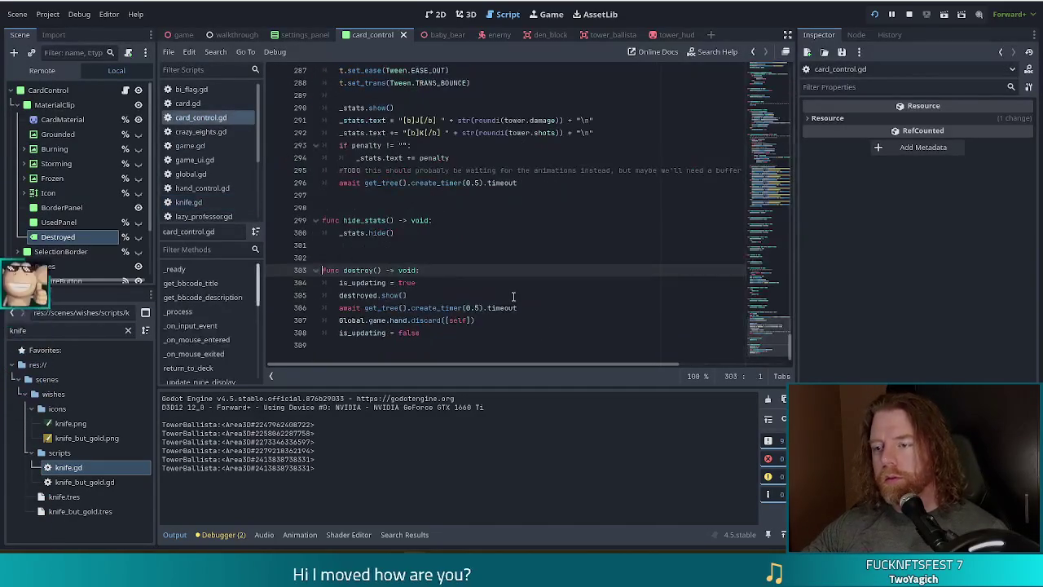
- Set a breakpoint on line 304 at the start of destroy()
{"action": "left_click", "coordinate": [399, 295]}
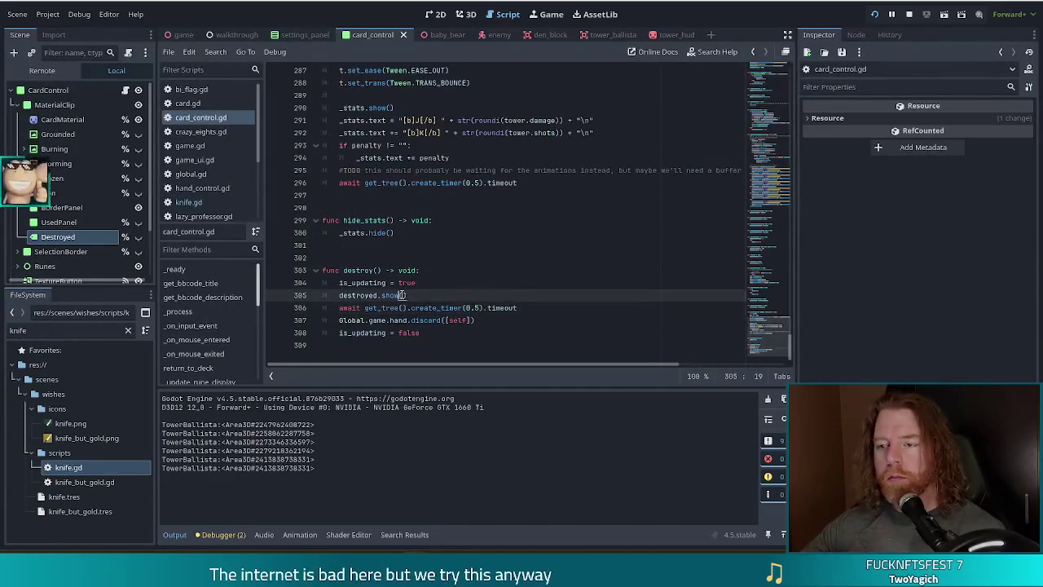
{"action": "left_click_drag", "start_coordinate": [430, 300], "coordinate": [400, 303]}
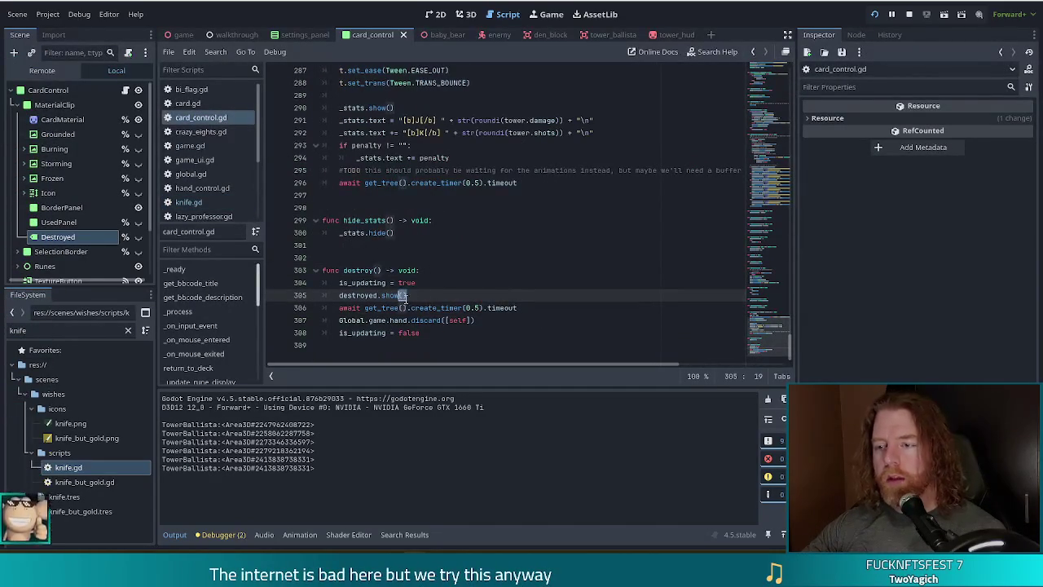
{"action": "left_click", "coordinate": [274, 283]}
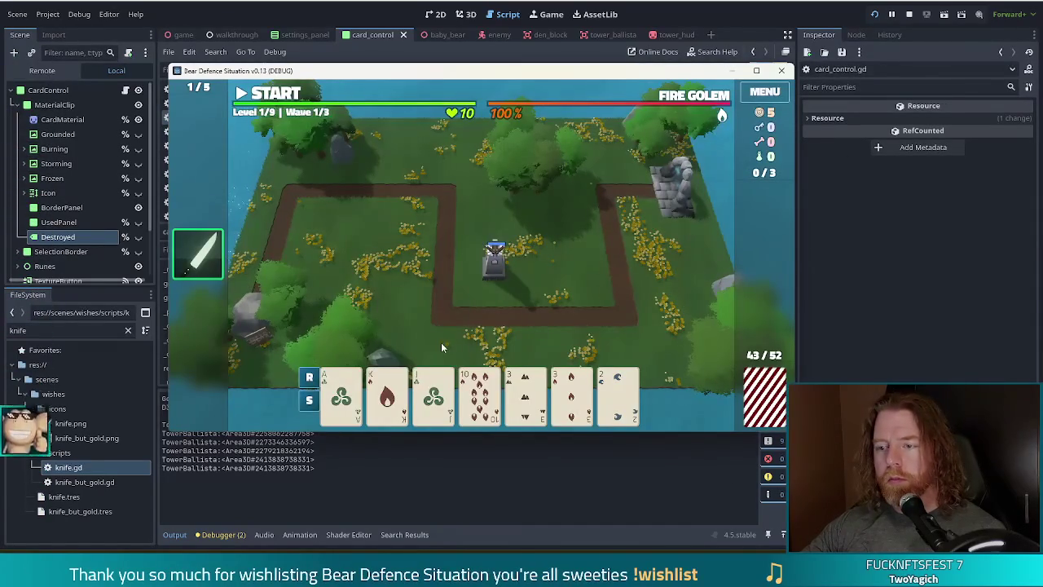
- In the game, close the Wave Complete summary and play a pair
{"action": "mouse_move", "coordinate": [192, 263]}
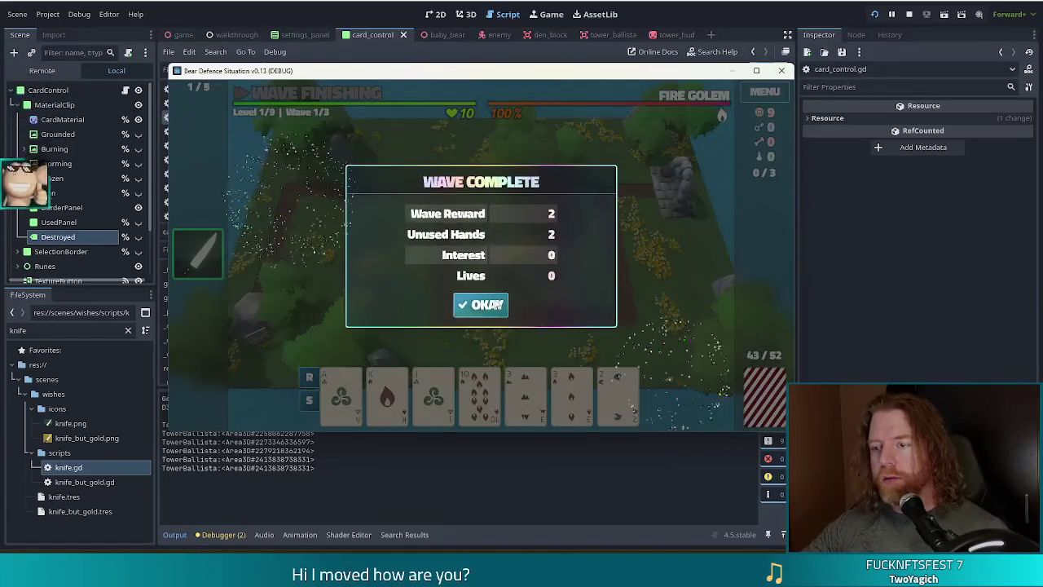
{"action": "left_click", "coordinate": [480, 294]}
{"action": "left_click", "coordinate": [521, 395]}
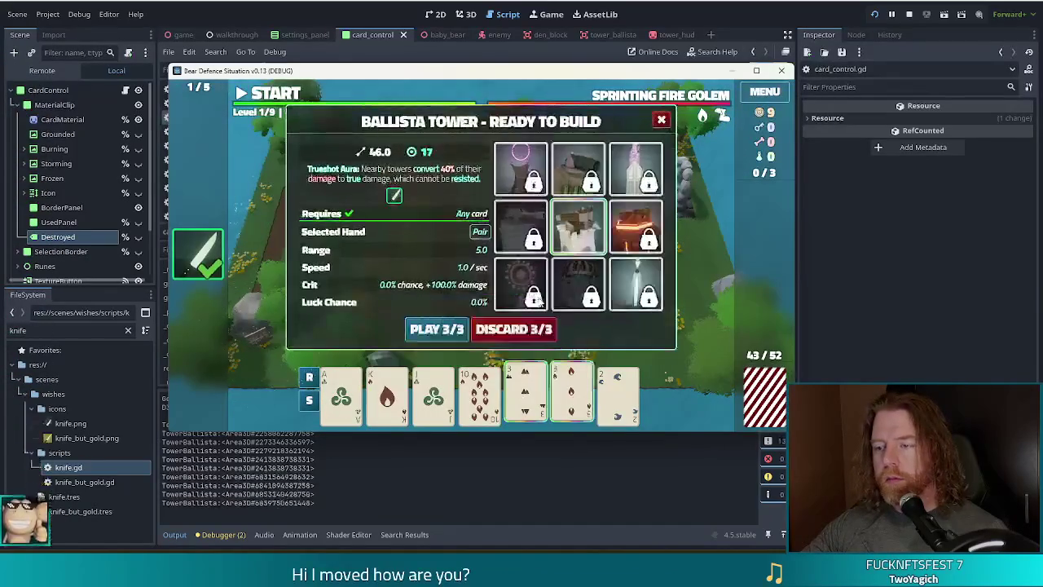
{"action": "left_click", "coordinate": [432, 328]}
{"action": "left_click", "coordinate": [575, 269]}
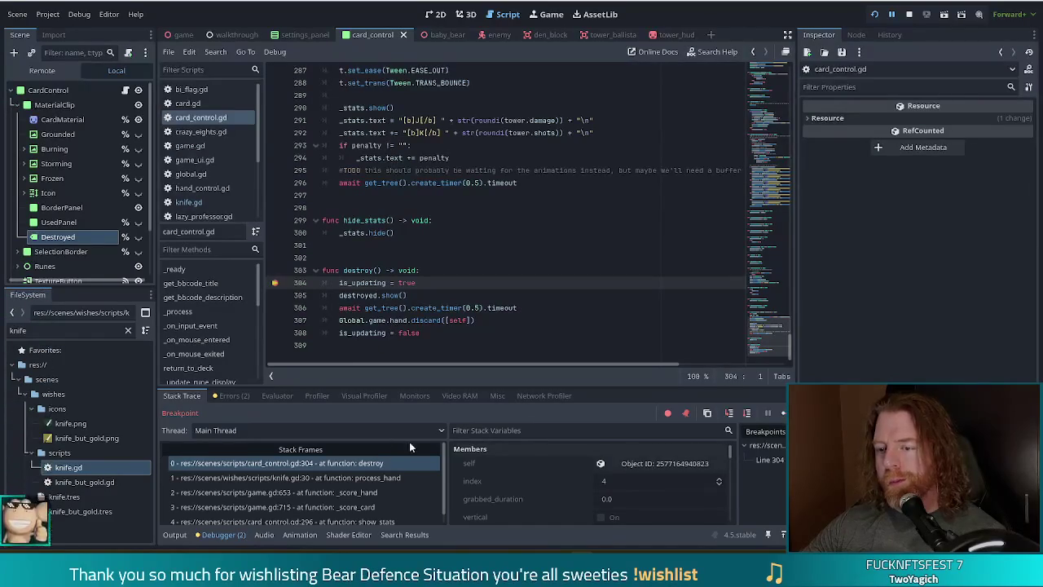
- Inspect the paused object's card resource: rank 1, suit 0, drawn
{"action": "left_click", "coordinate": [677, 465]}
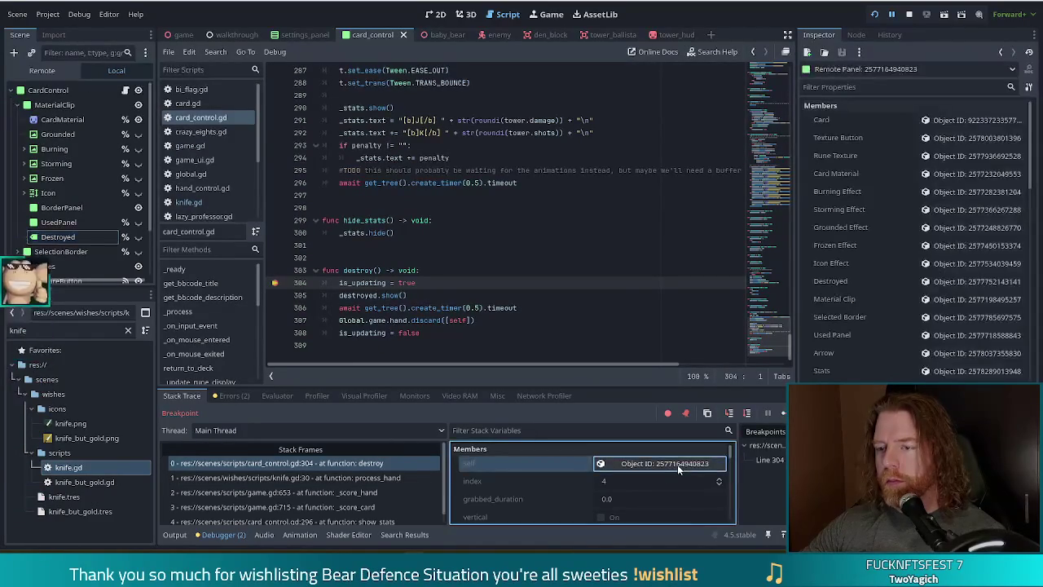
{"action": "left_click", "coordinate": [951, 121]}
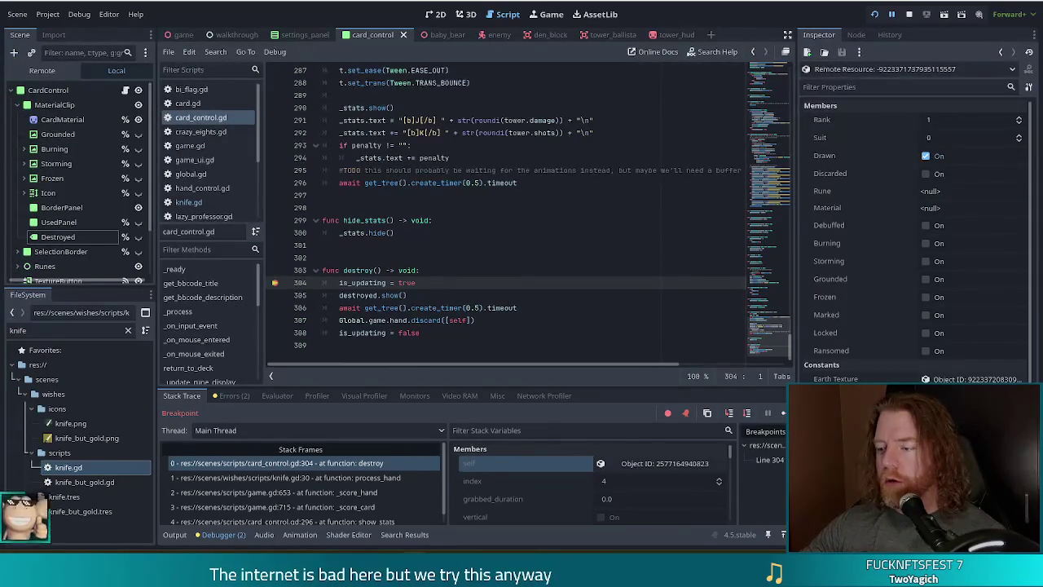
{"action": "key", "text": "alt+Tab"}
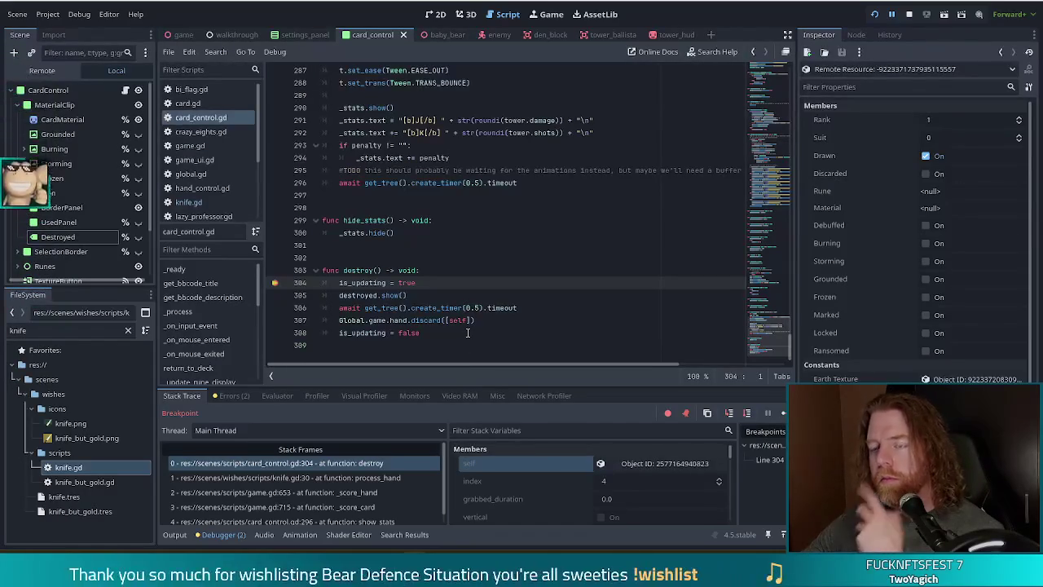
{"action": "left_click", "coordinate": [409, 295]}
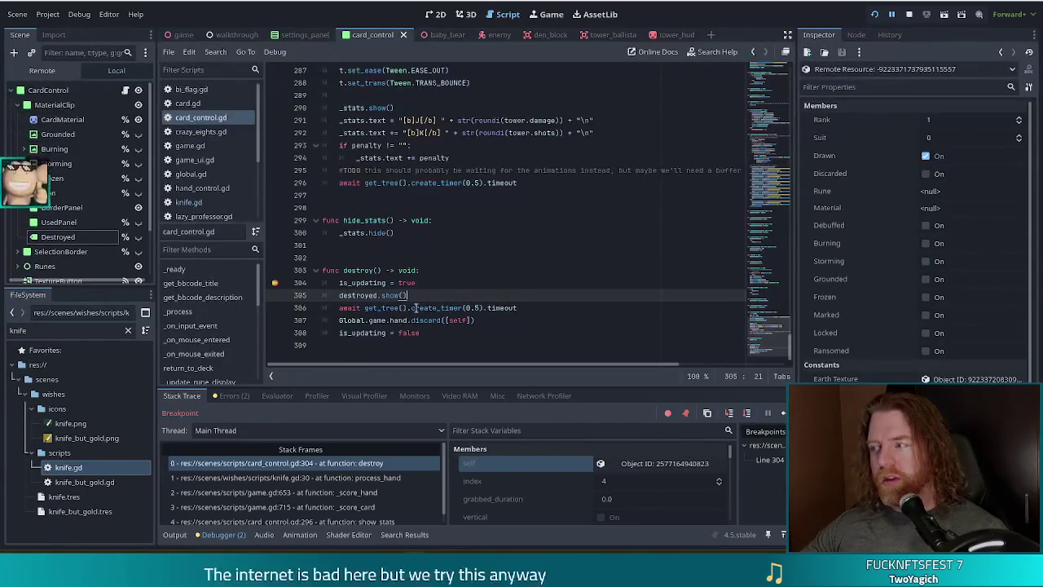
{"action": "left_click", "coordinate": [369, 272]}
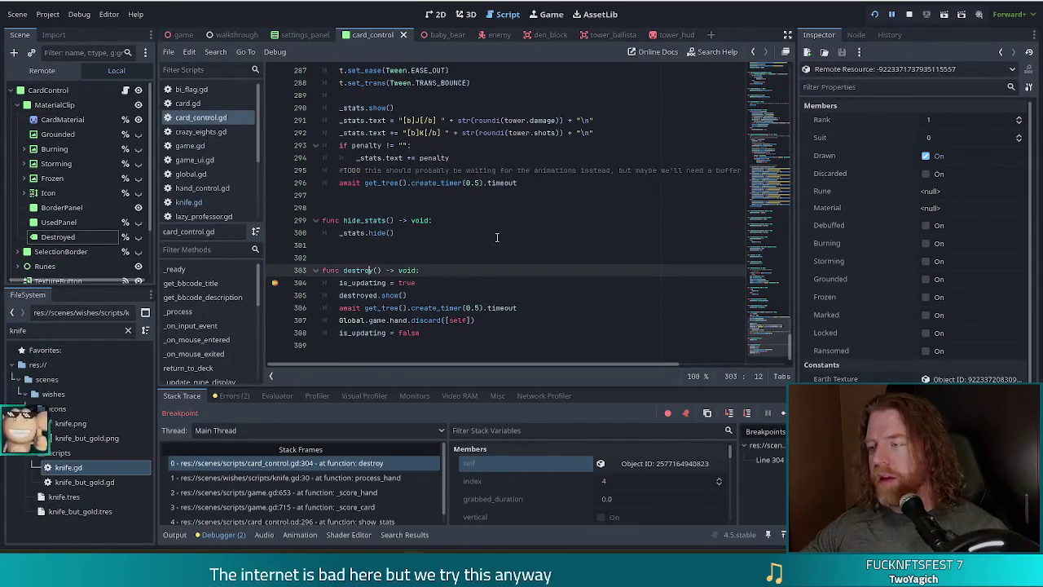
- Stop the debug session and return to the card null check in knife.gd's process_hand
{"action": "left_click", "coordinate": [910, 15]}
{"action": "left_click", "coordinate": [383, 295]}
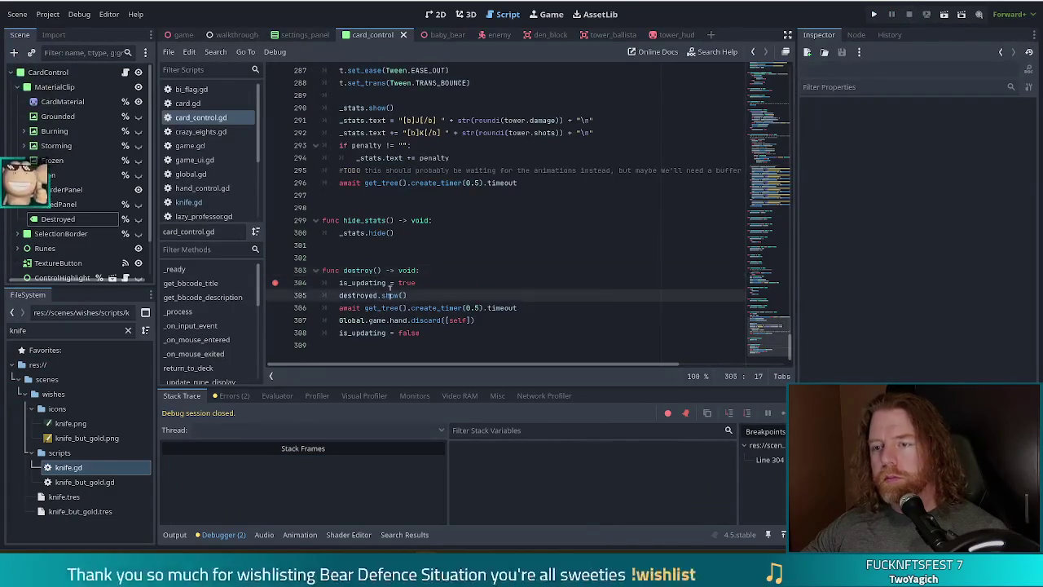
{"action": "left_click", "coordinate": [380, 283]}
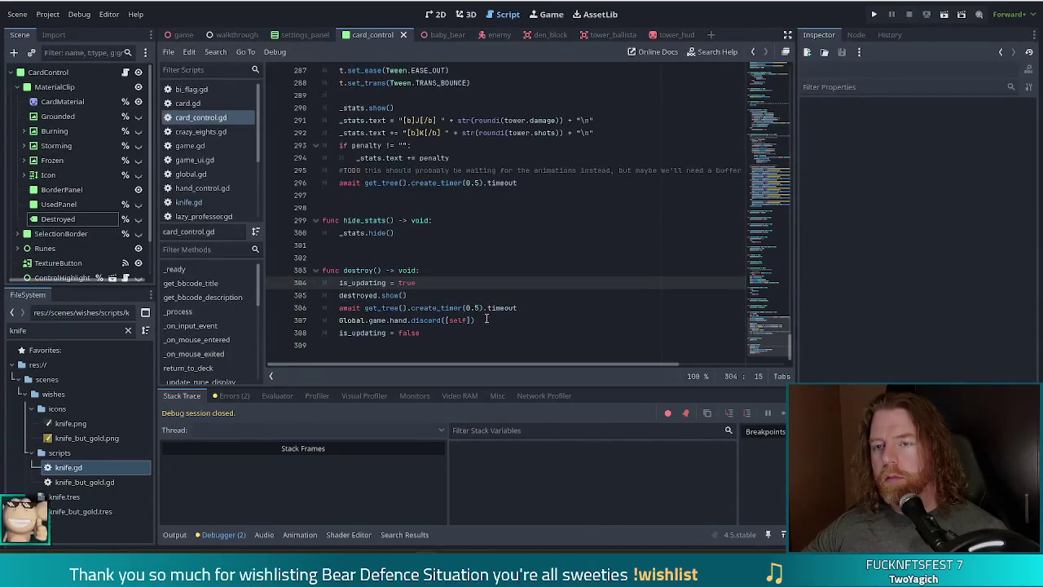
{"action": "left_click", "coordinate": [185, 205]}
{"action": "left_click", "coordinate": [369, 171]}
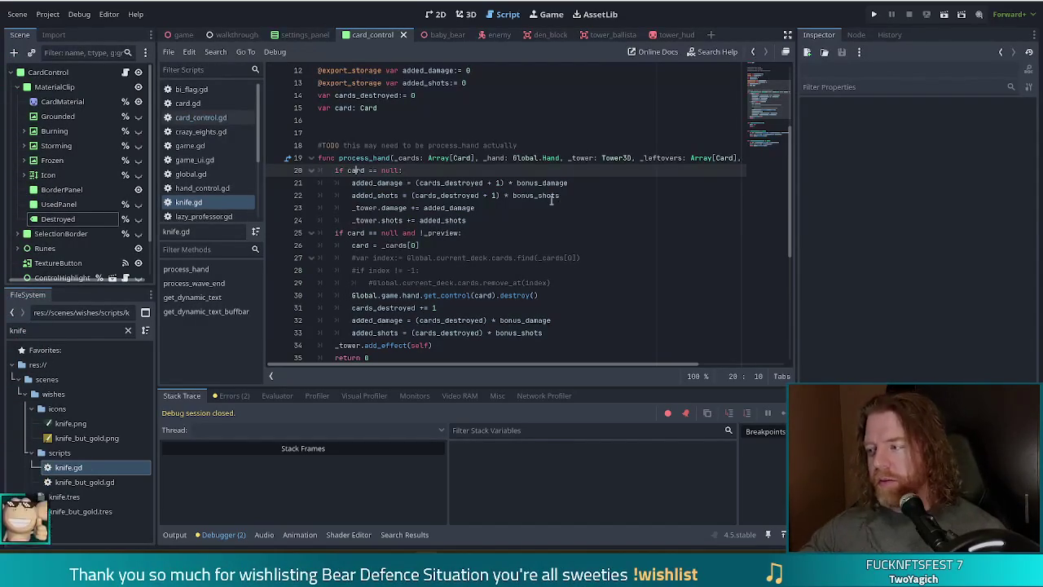
- Switch through card_control.gd to game.gd's wish process_card loop
{"action": "left_click", "coordinate": [540, 221]}
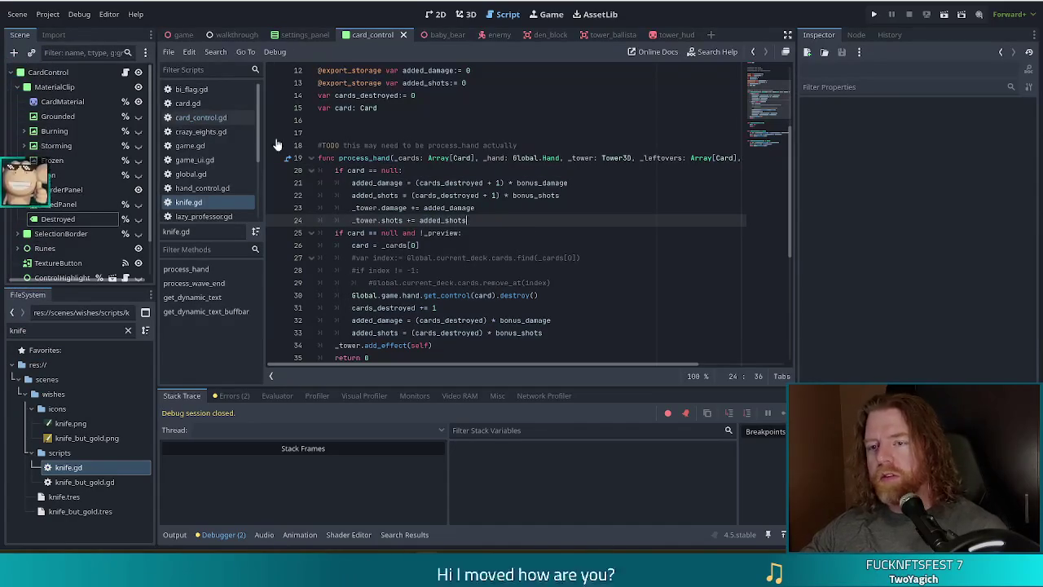
{"action": "left_click", "coordinate": [211, 118]}
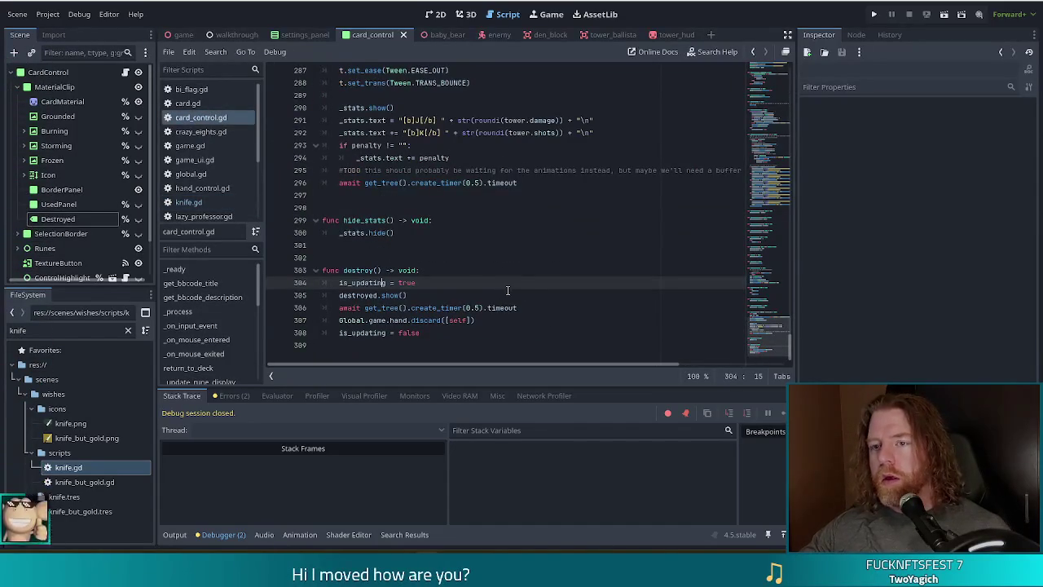
{"action": "left_click", "coordinate": [190, 145]}
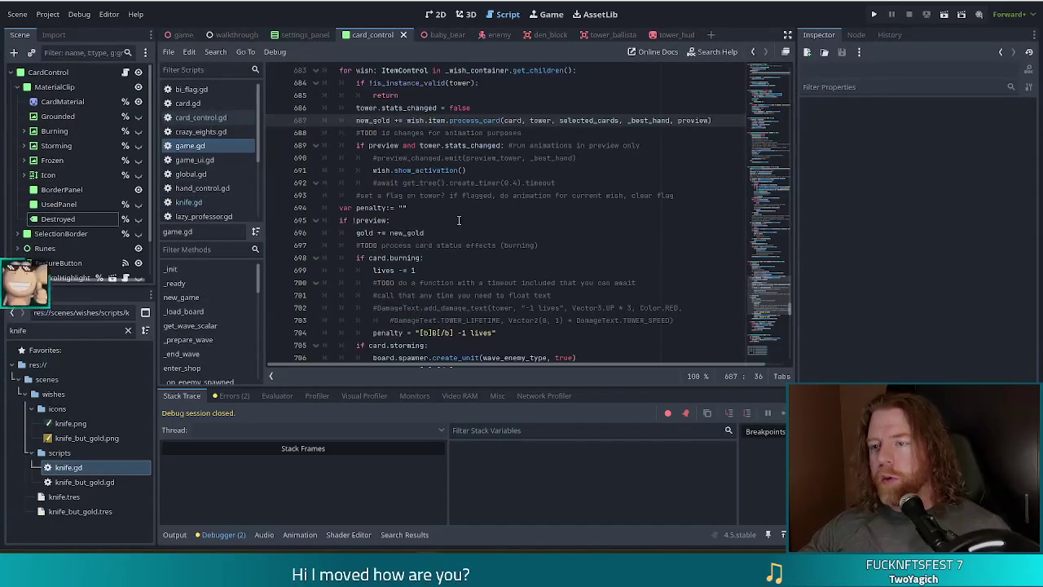
- Review game.gd's animation TODO, then show knife.tres: Bonus Damage 10, Bonus Shots 5
{"action": "scroll", "coordinate": [521, 243], "scroll_direction": "up", "scroll_amount": 1}
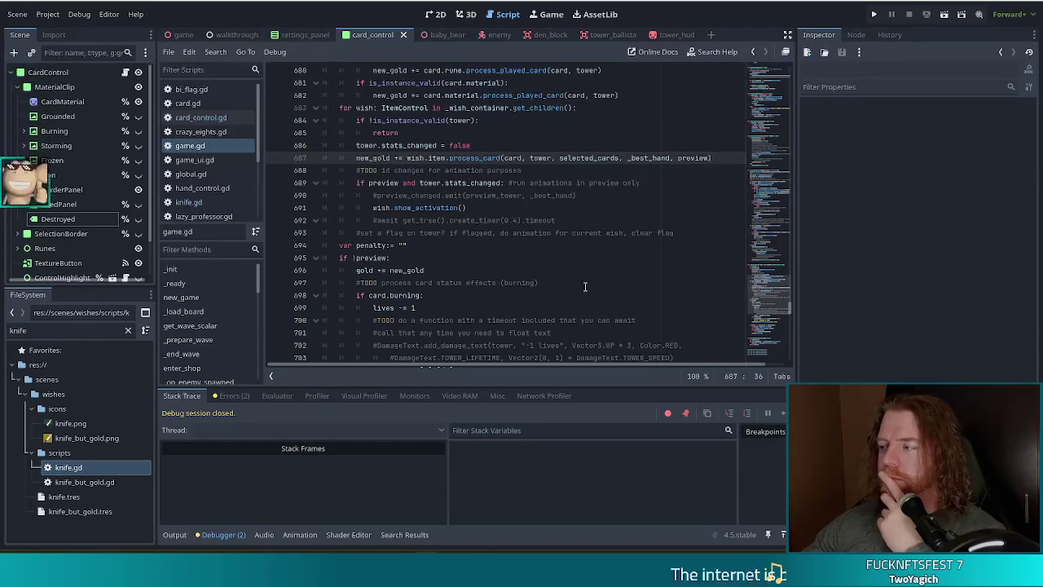
{"action": "left_click", "coordinate": [568, 168]}
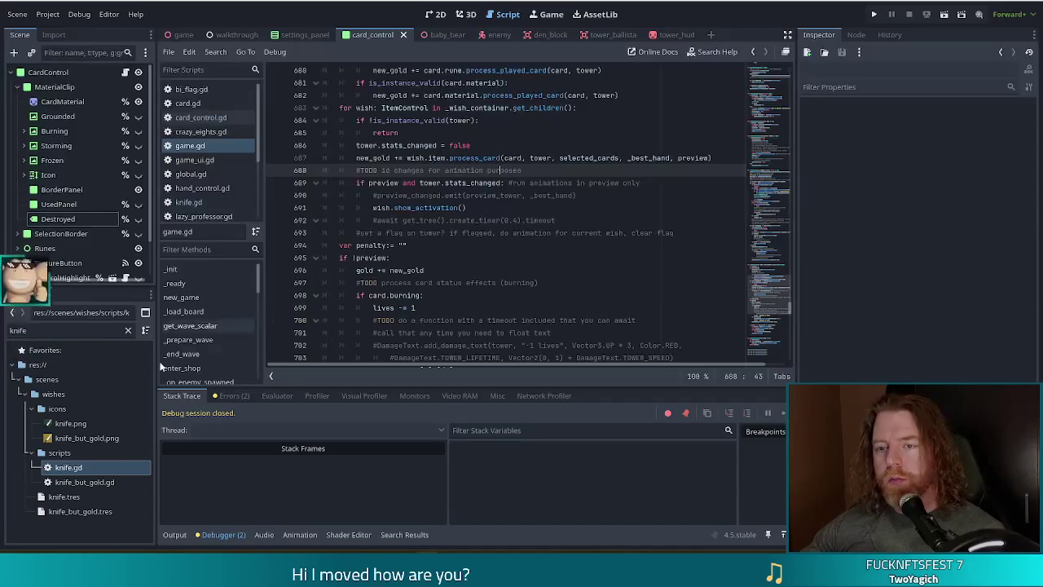
{"action": "left_click", "coordinate": [63, 496]}
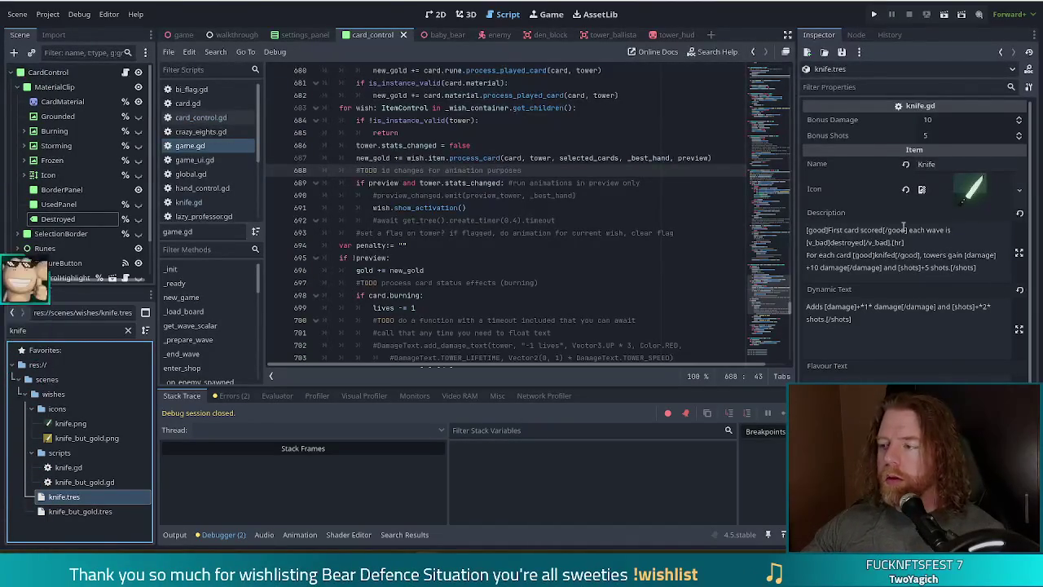
{"action": "left_click_drag", "start_coordinate": [808, 231], "coordinate": [947, 238]}
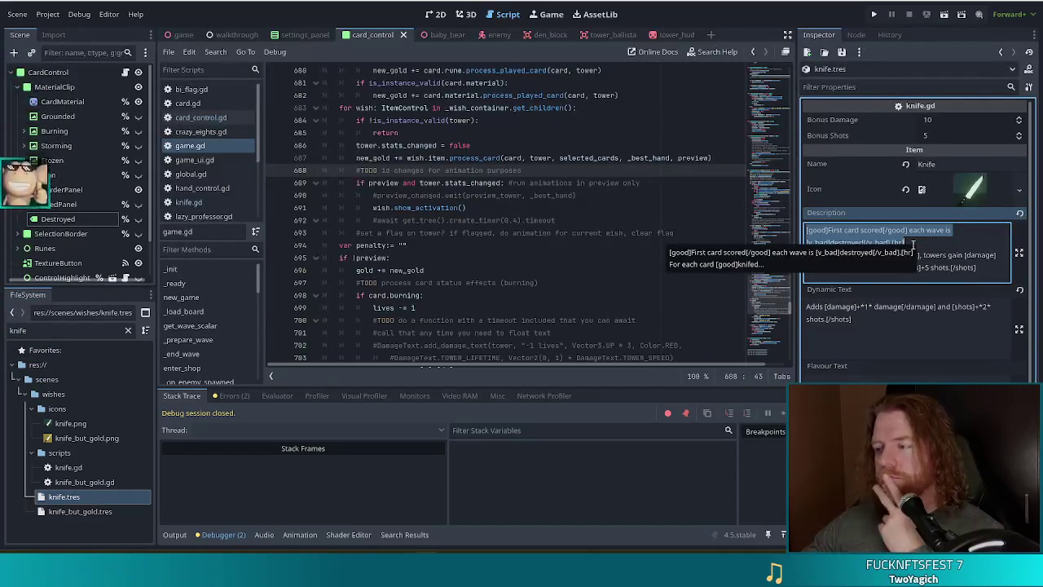
{"action": "left_click", "coordinate": [921, 242]}
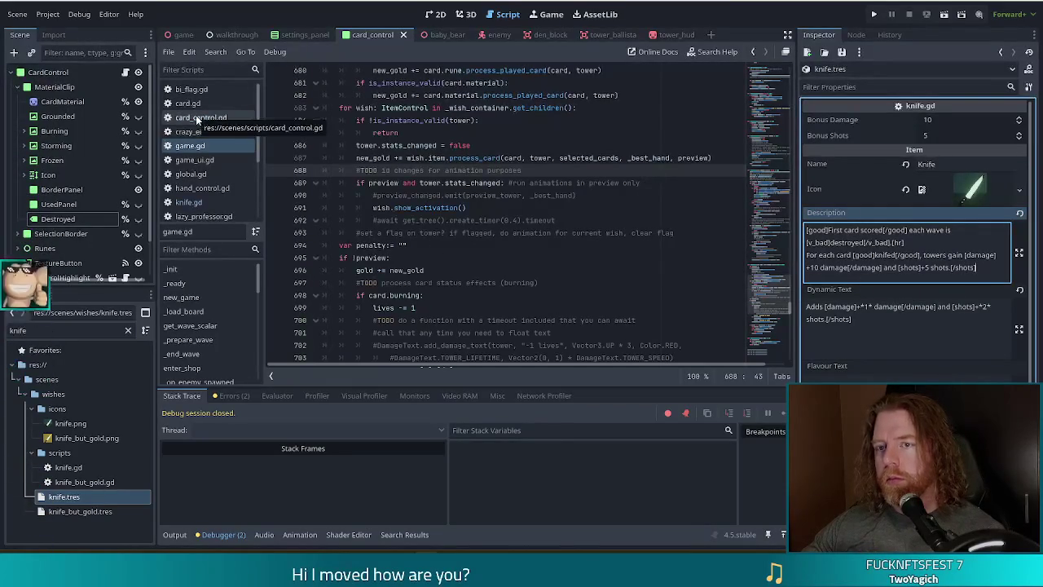
{"action": "left_click", "coordinate": [191, 204]}
- Review knife.gd's process_hand destroying the first scored card, then click into the Knife description
{"action": "left_click", "coordinate": [376, 258]}
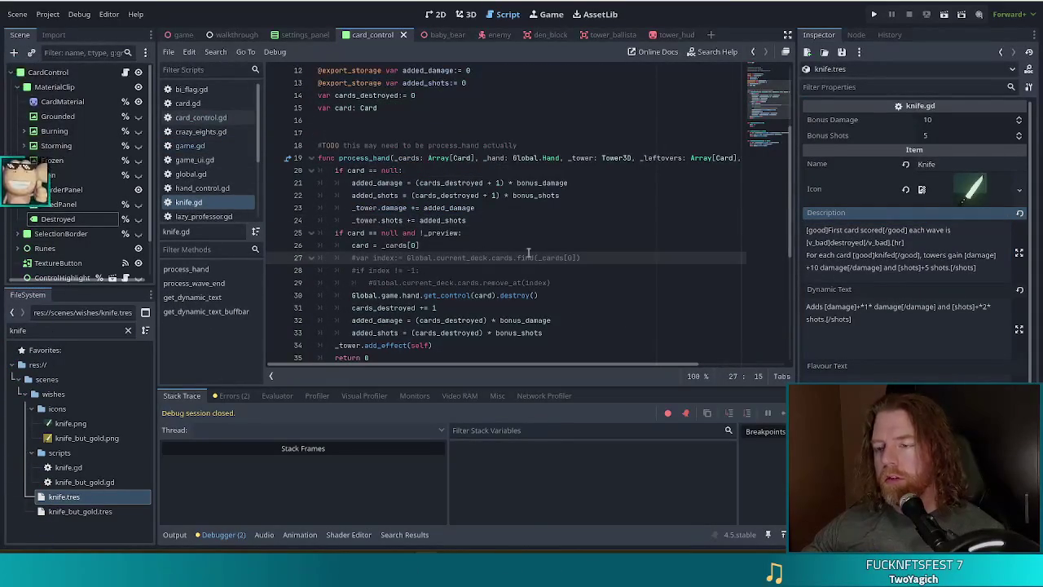
{"action": "scroll", "coordinate": [446, 178], "scroll_direction": "down", "scroll_amount": 3}
{"action": "scroll", "coordinate": [440, 181], "scroll_direction": "up", "scroll_amount": 2}
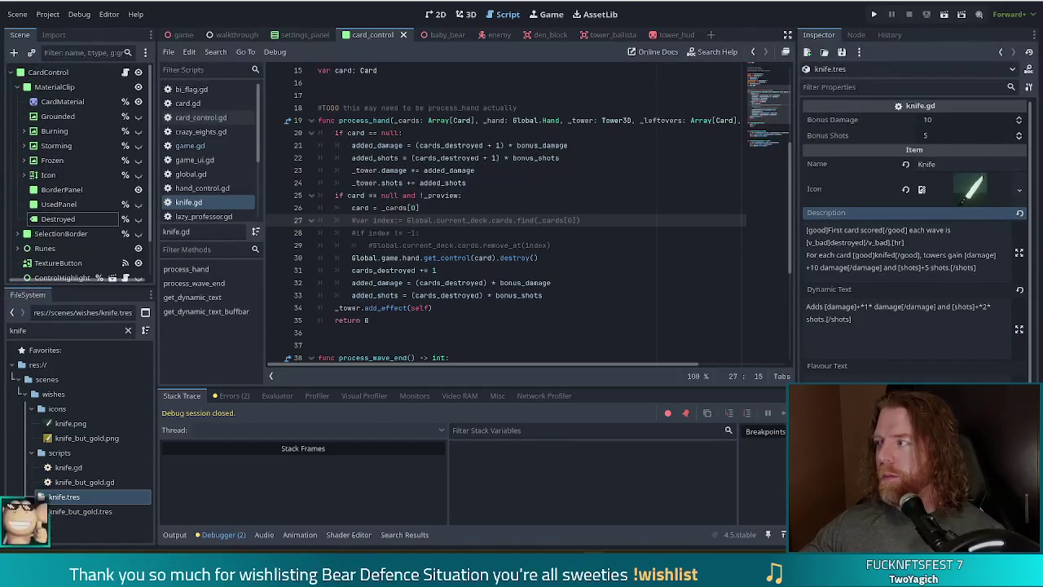
{"action": "left_click", "coordinate": [583, 279]}
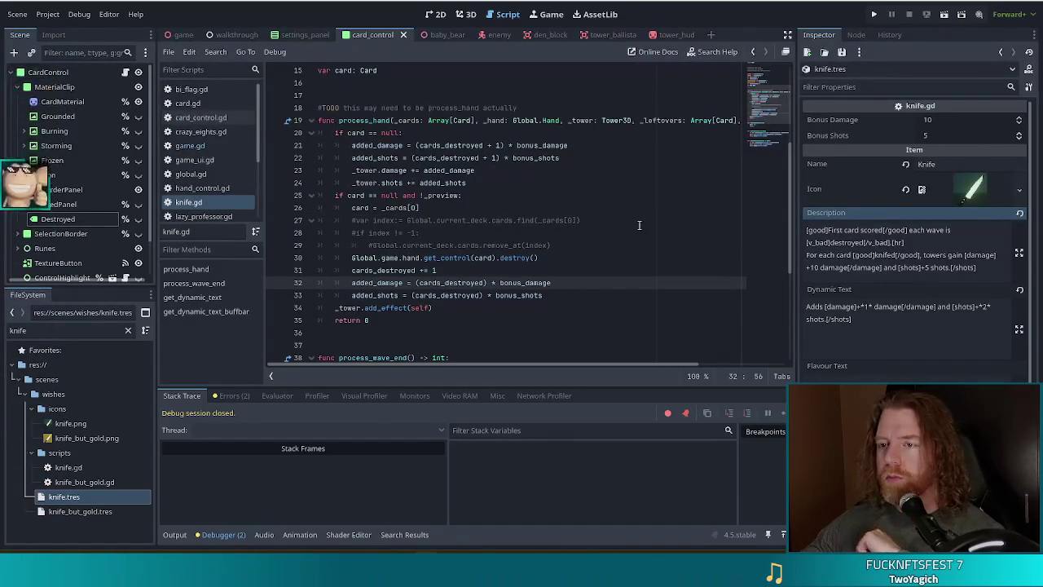
{"action": "left_click_drag", "start_coordinate": [355, 119], "coordinate": [408, 119]}
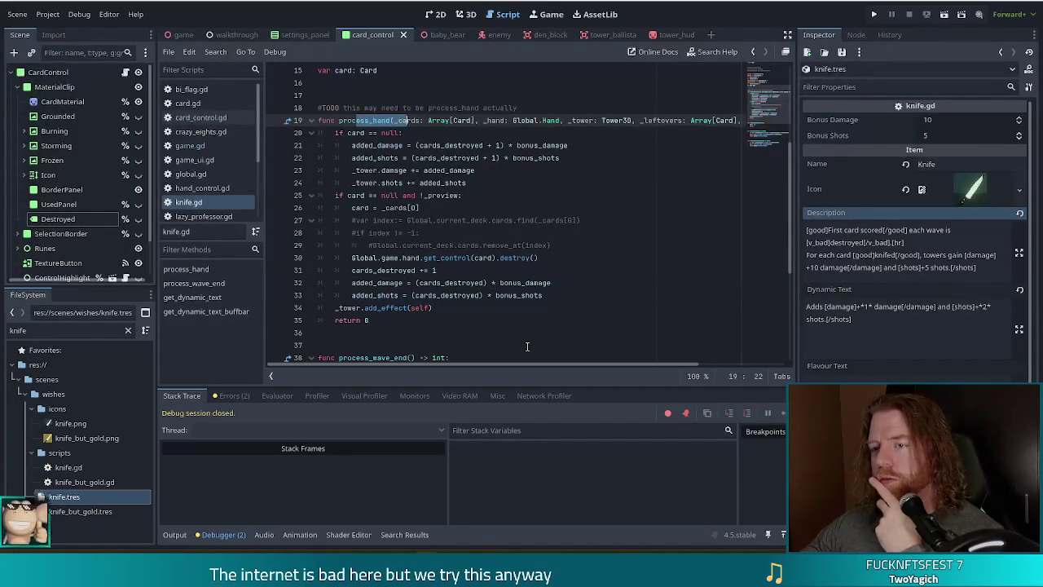
{"action": "scroll", "coordinate": [521, 320], "scroll_direction": "down", "scroll_amount": 2}
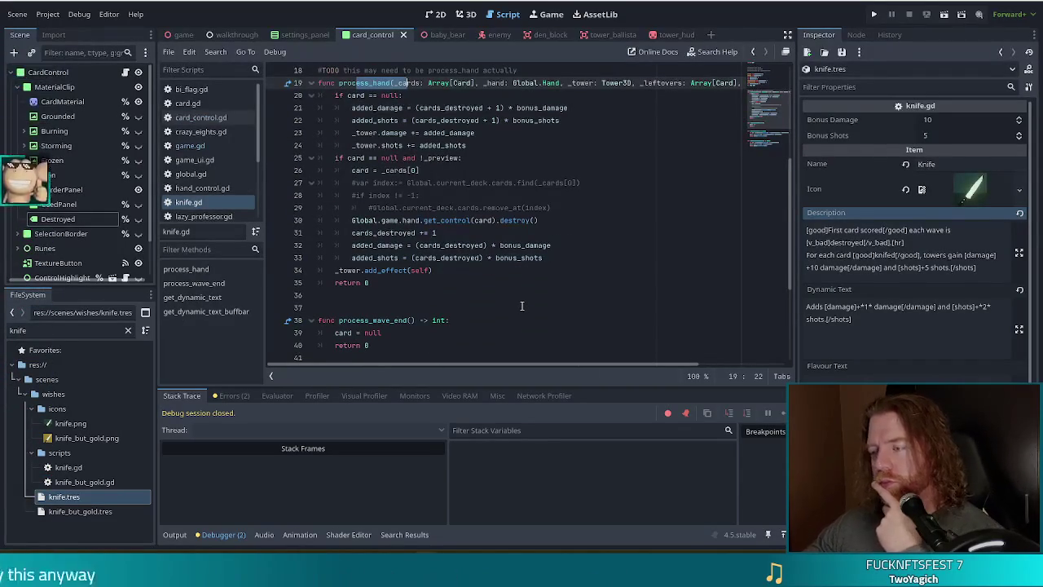
{"action": "left_click", "coordinate": [603, 209]}
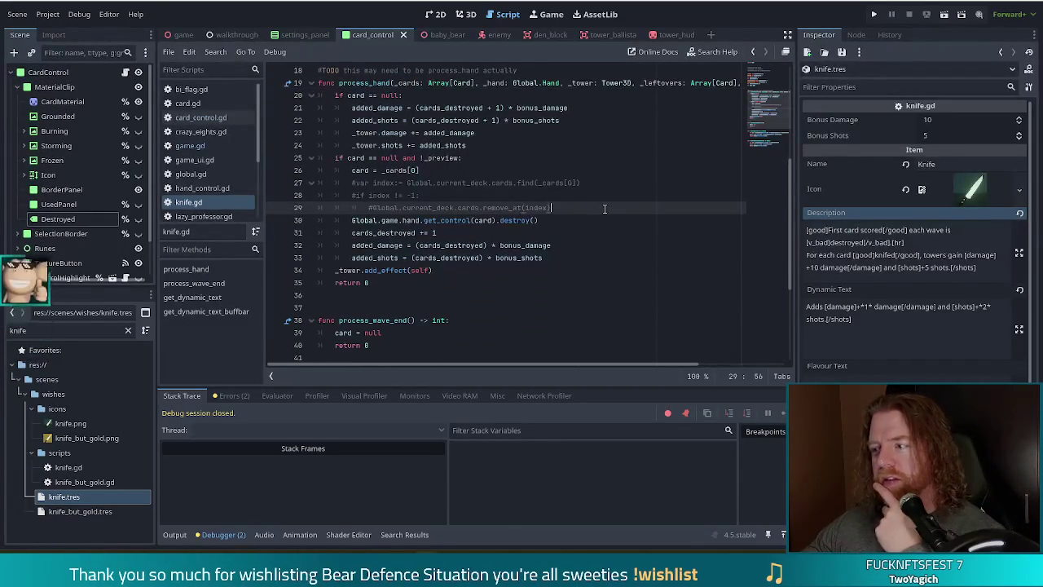
{"action": "left_click", "coordinate": [880, 229]}
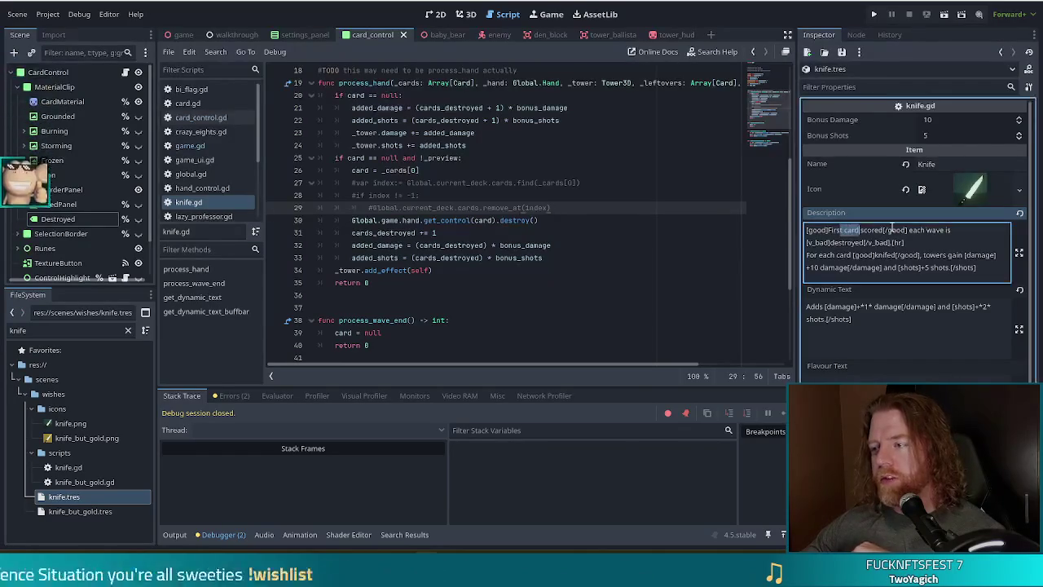
{"action": "double_click", "coordinate": [866, 230]}
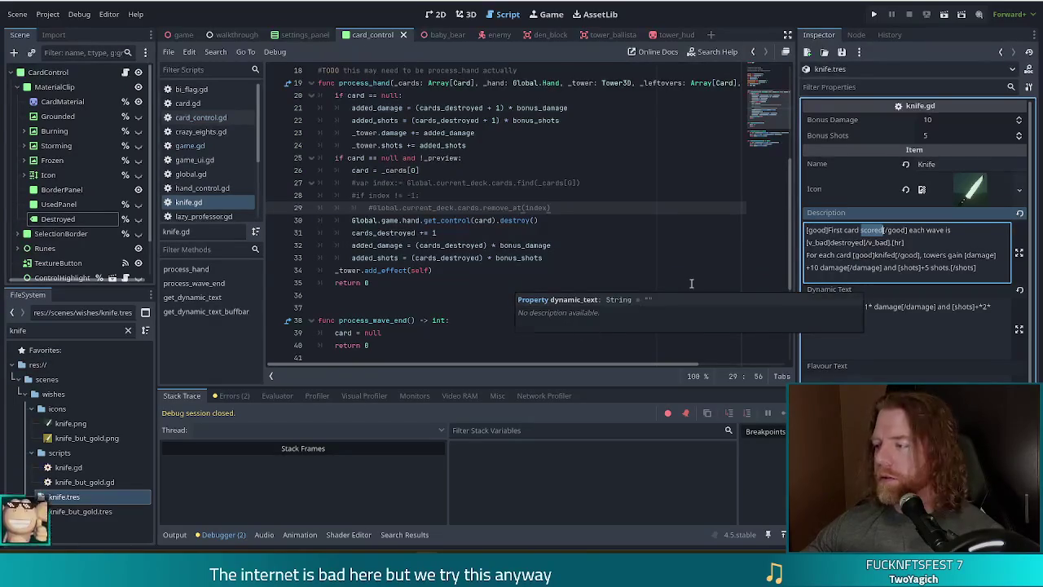
{"action": "left_click", "coordinate": [632, 186]}
{"action": "left_click", "coordinate": [505, 149]}
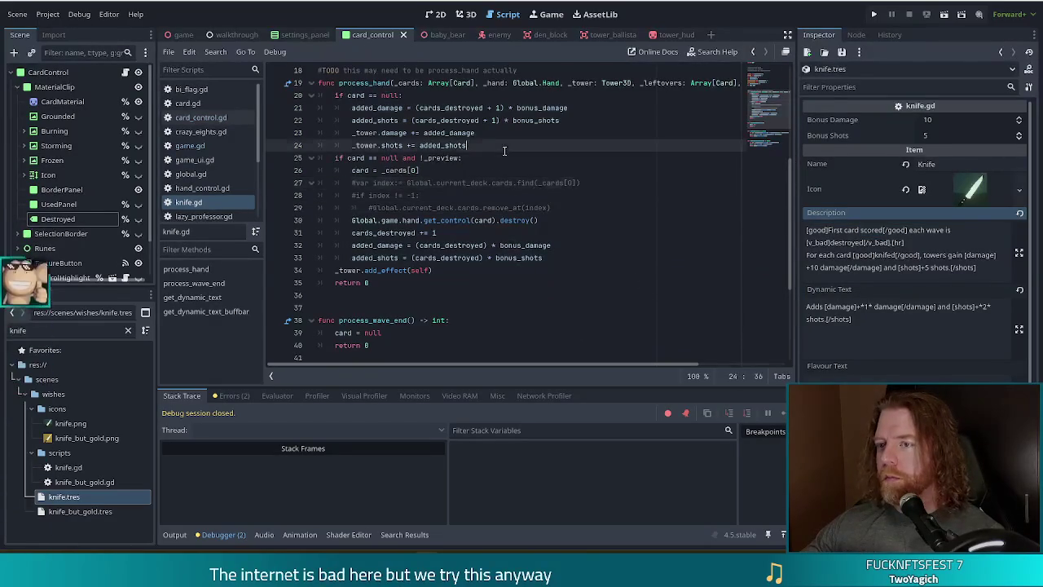
- Add a new process_card function below process_hand in knife.gd
{"action": "left_click", "coordinate": [389, 293]}
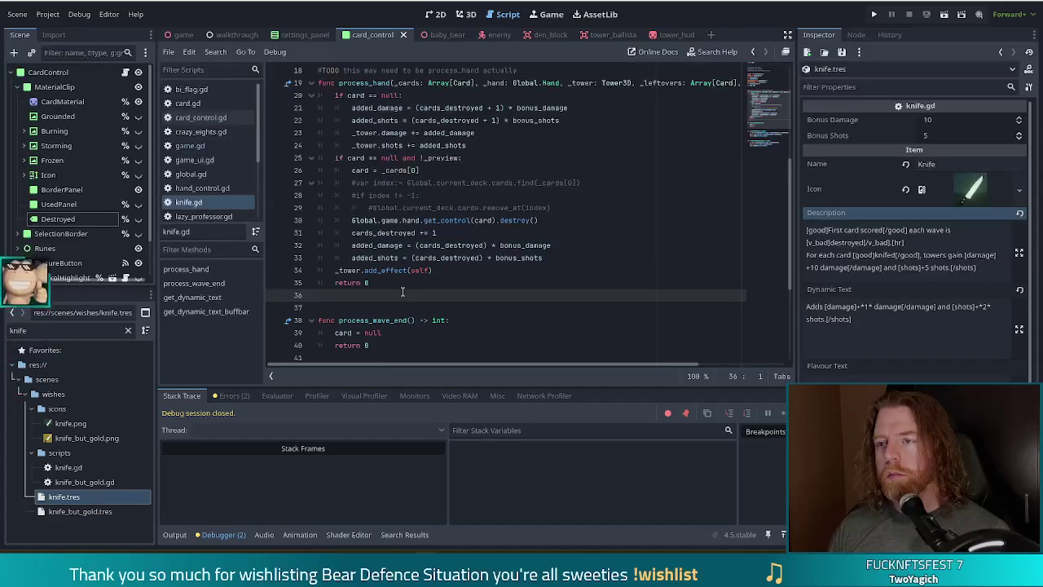
{"action": "scroll", "coordinate": [415, 244], "scroll_direction": "up", "scroll_amount": 2}
{"action": "left_click", "coordinate": [389, 131]}
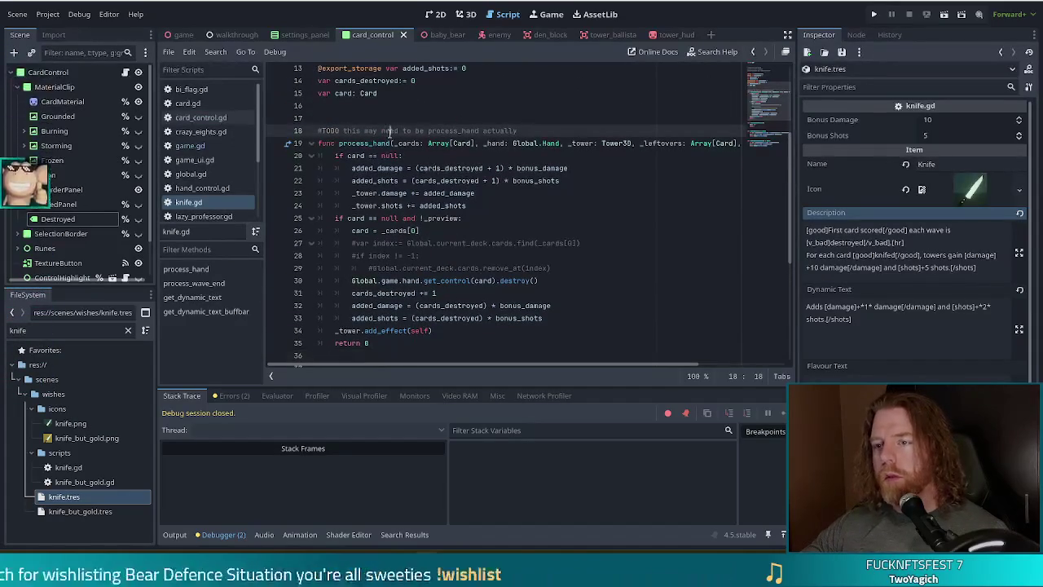
{"action": "left_click", "coordinate": [480, 131]}
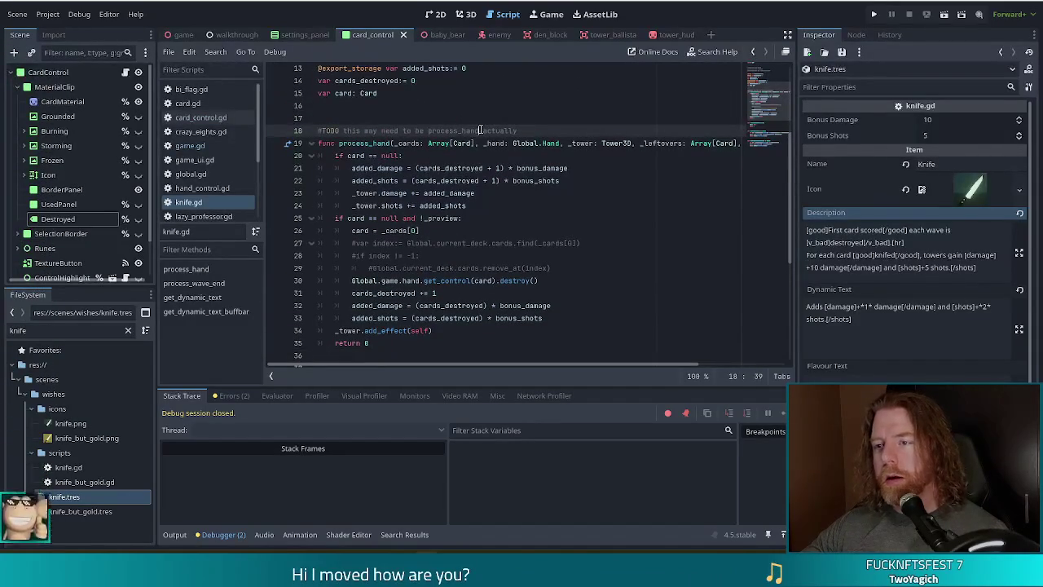
{"action": "scroll", "coordinate": [412, 277], "scroll_direction": "down", "scroll_amount": 3}
{"action": "left_click", "coordinate": [390, 231]}
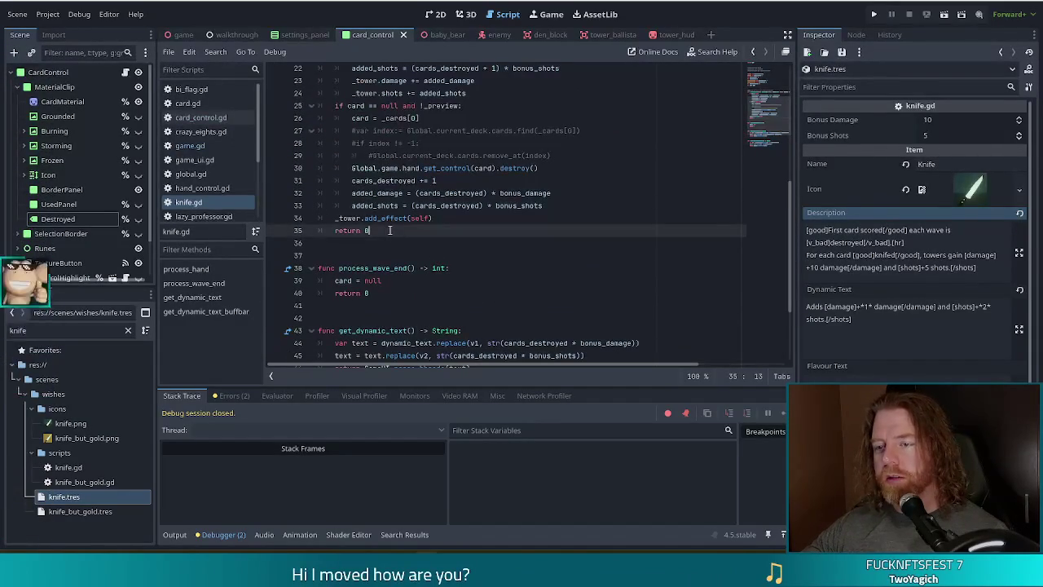
{"action": "key", "text": "Return"}
{"action": "key", "text": "Return"}
{"action": "key", "text": "Return"}
{"action": "type", "text": "func proce"}
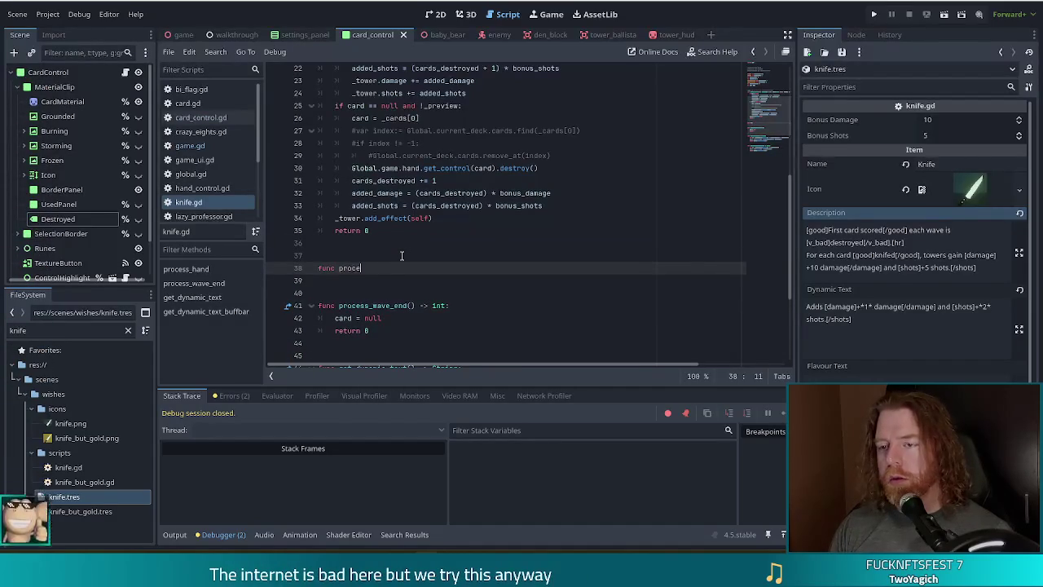
{"action": "type", "text": "ss_car"}
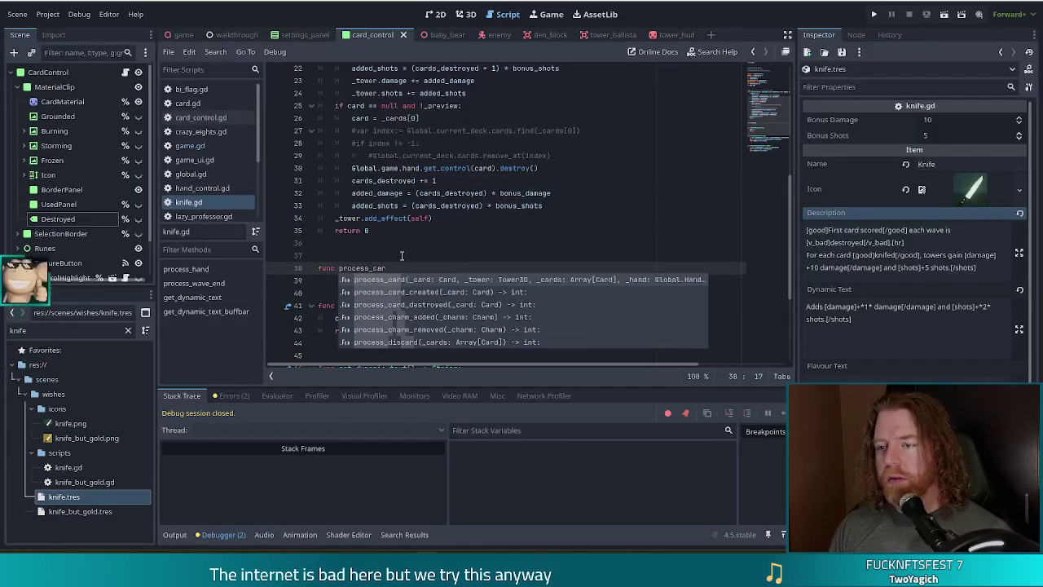
{"action": "key", "text": "Return"}
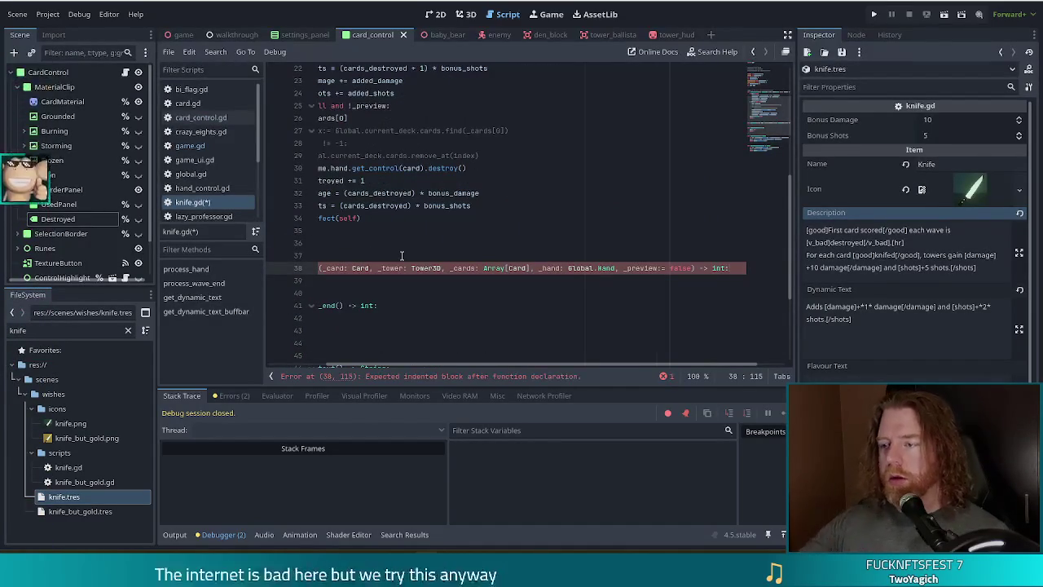
{"action": "key", "text": "Return"}
- Copy process_hand's lines 20–35 into the empty body of process_card
{"action": "scroll", "coordinate": [440, 312], "scroll_direction": "down", "scroll_amount": 1}
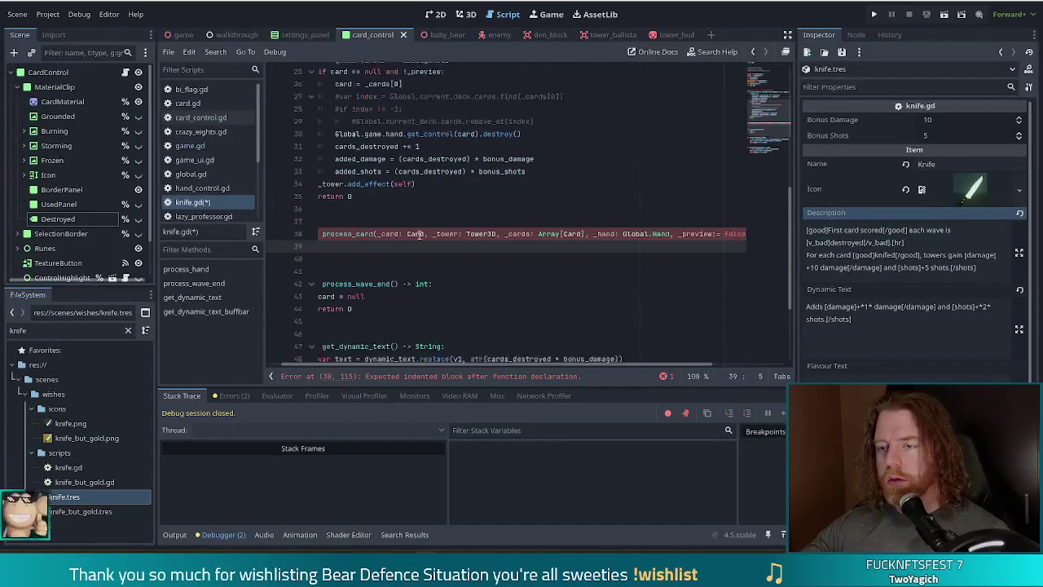
{"action": "left_click", "coordinate": [360, 193]}
{"action": "scroll", "coordinate": [432, 198], "scroll_direction": "up", "scroll_amount": 5}
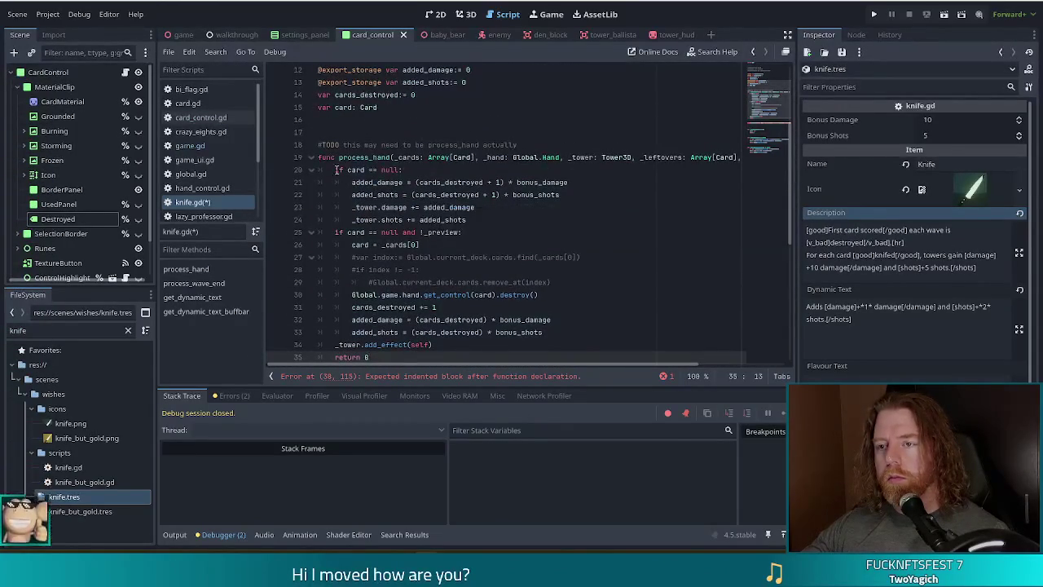
{"action": "left_click", "coordinate": [337, 169], "text": "shift"}
{"action": "scroll", "coordinate": [359, 285], "scroll_direction": "down", "scroll_amount": 3}
{"action": "key", "text": "ctrl+c"}
{"action": "left_click", "coordinate": [358, 293]}
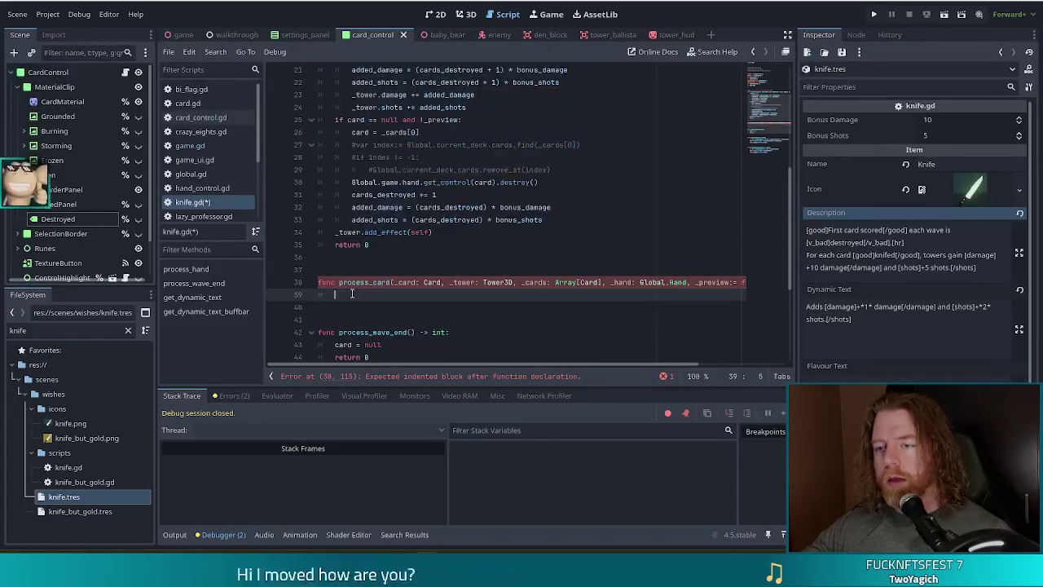
{"action": "key", "text": "ctrl+v"}
{"action": "scroll", "coordinate": [369, 179], "scroll_direction": "up", "scroll_amount": 4}
- Comment out the old process_hand function (lines 19–35) with Ctrl+K
{"action": "left_click", "coordinate": [361, 96], "text": "shift"}
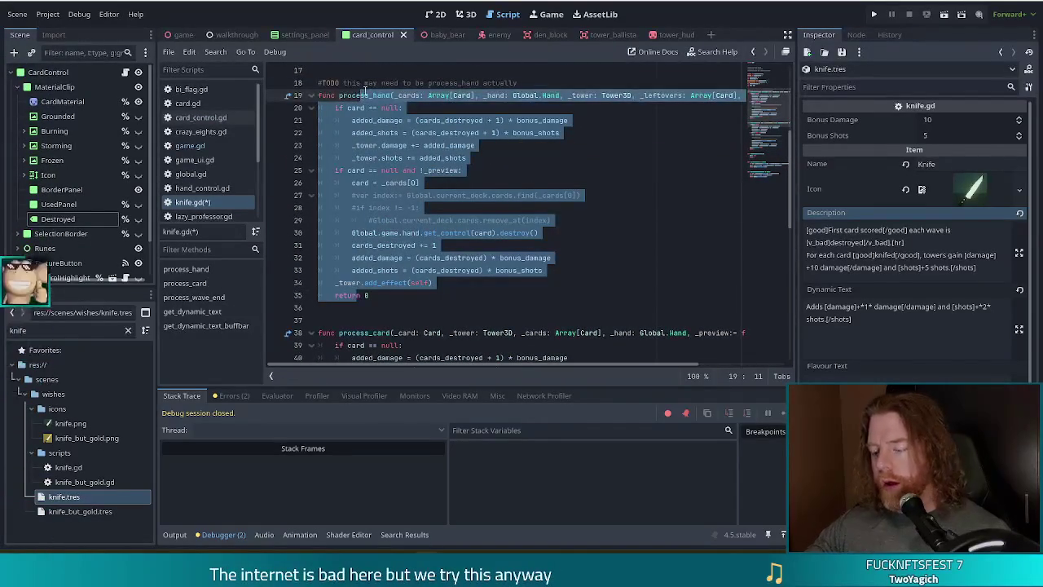
{"action": "key", "text": "ctrl+k"}
{"action": "scroll", "coordinate": [378, 82], "scroll_direction": "up", "scroll_amount": 2}
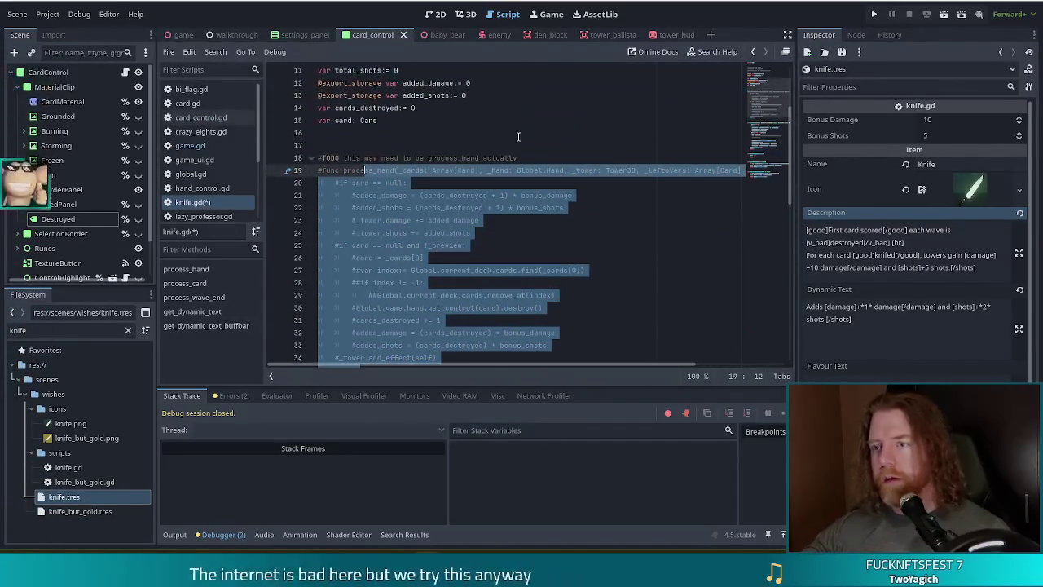
{"action": "left_click", "coordinate": [538, 144]}
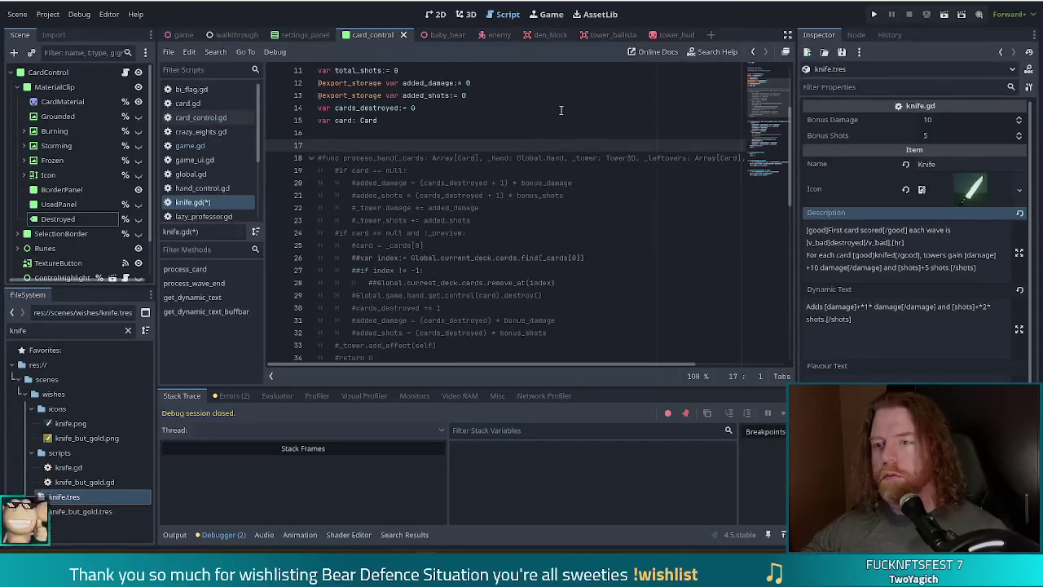
{"action": "scroll", "coordinate": [441, 235], "scroll_direction": "down", "scroll_amount": 6}
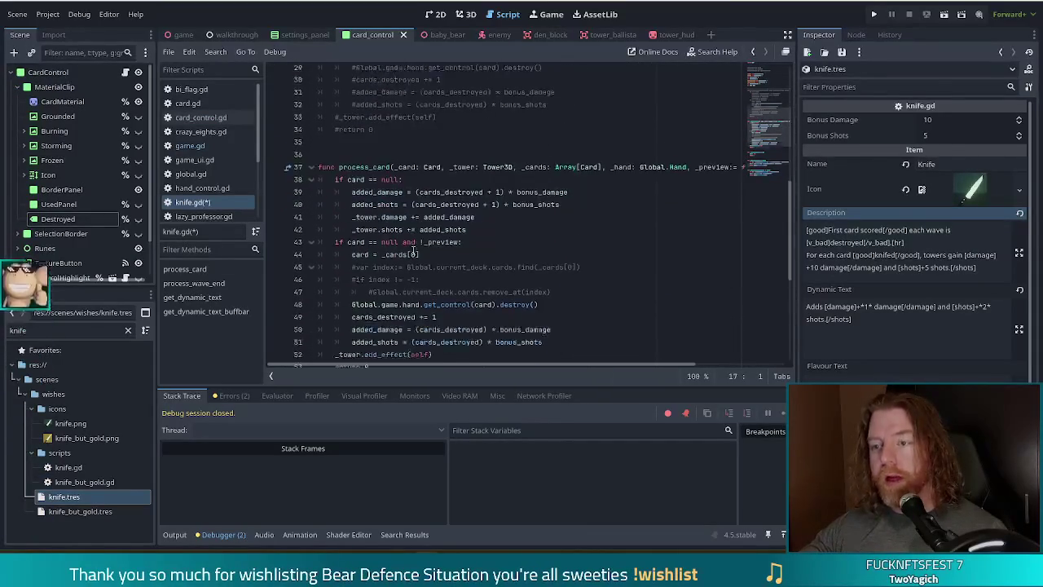
- Change _cards[0] to _card on line 44, then run the project
{"action": "left_click", "coordinate": [505, 214]}
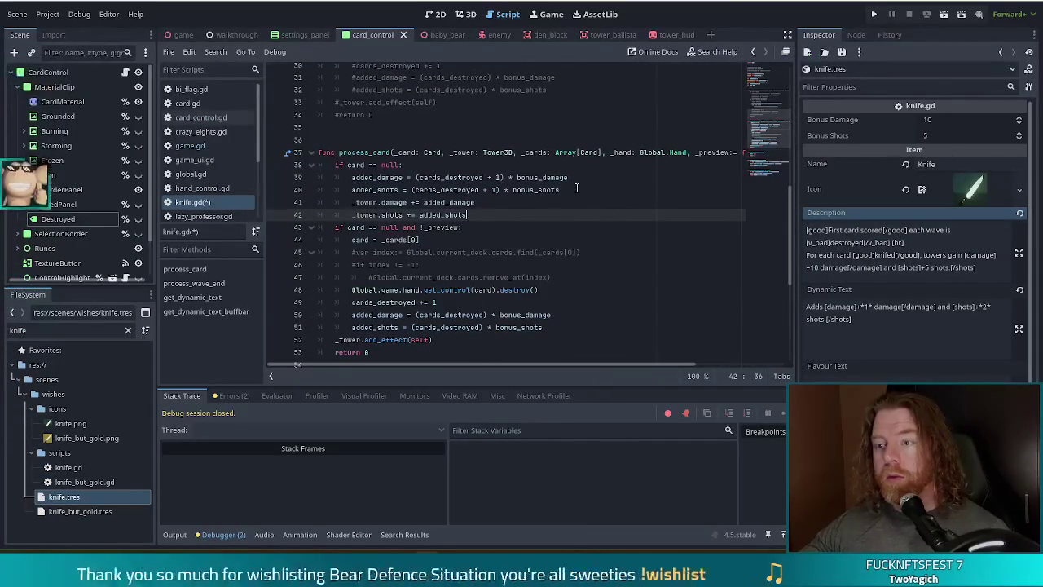
{"action": "left_click", "coordinate": [425, 178]}
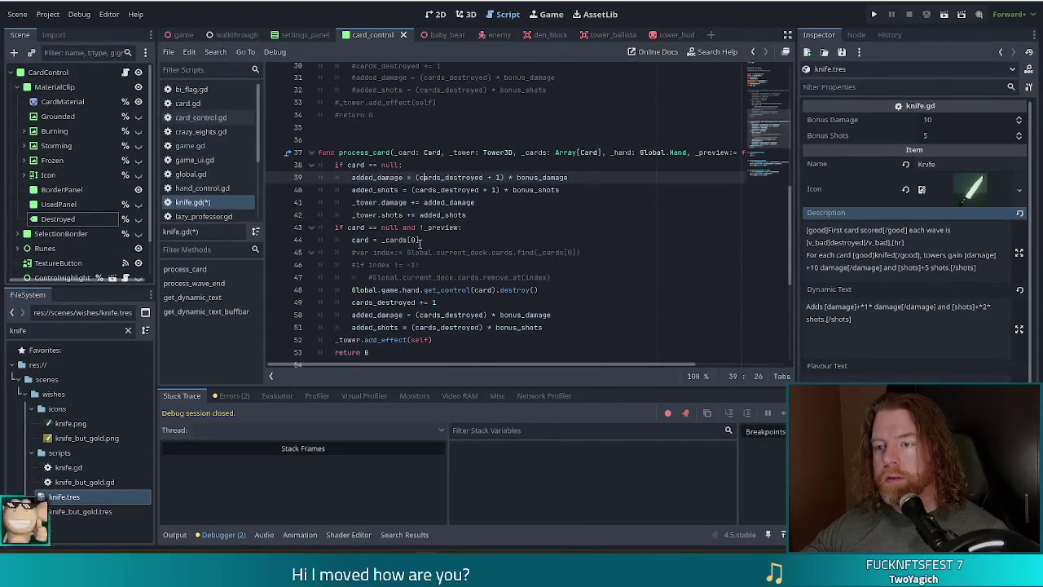
{"action": "left_click", "coordinate": [426, 242]}
{"action": "scroll", "coordinate": [400, 191], "scroll_direction": "down", "scroll_amount": 1}
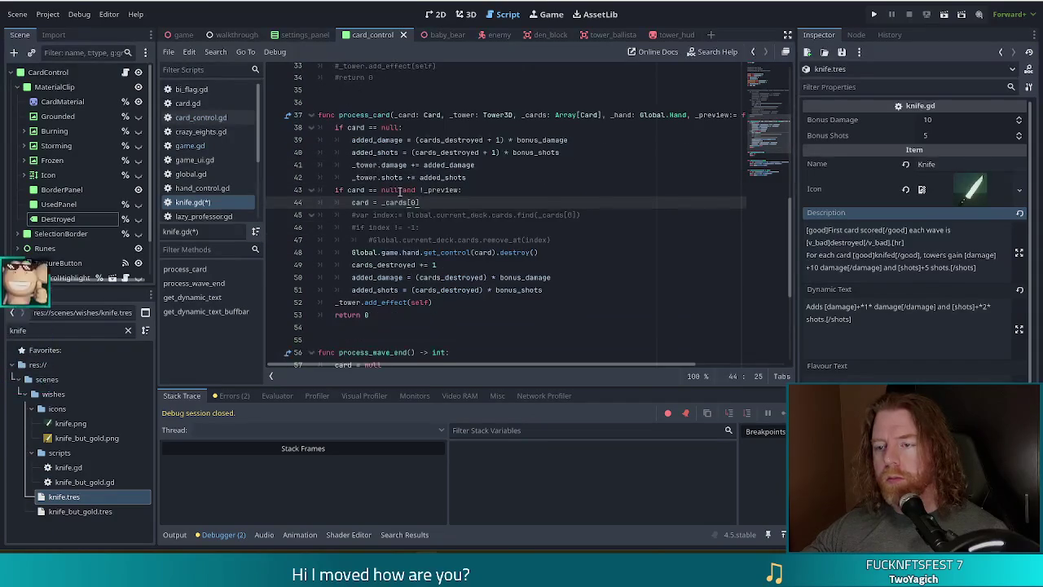
{"action": "key", "text": "BackSpace"}
{"action": "key", "text": "BackSpace"}
{"action": "key", "text": "BackSpace"}
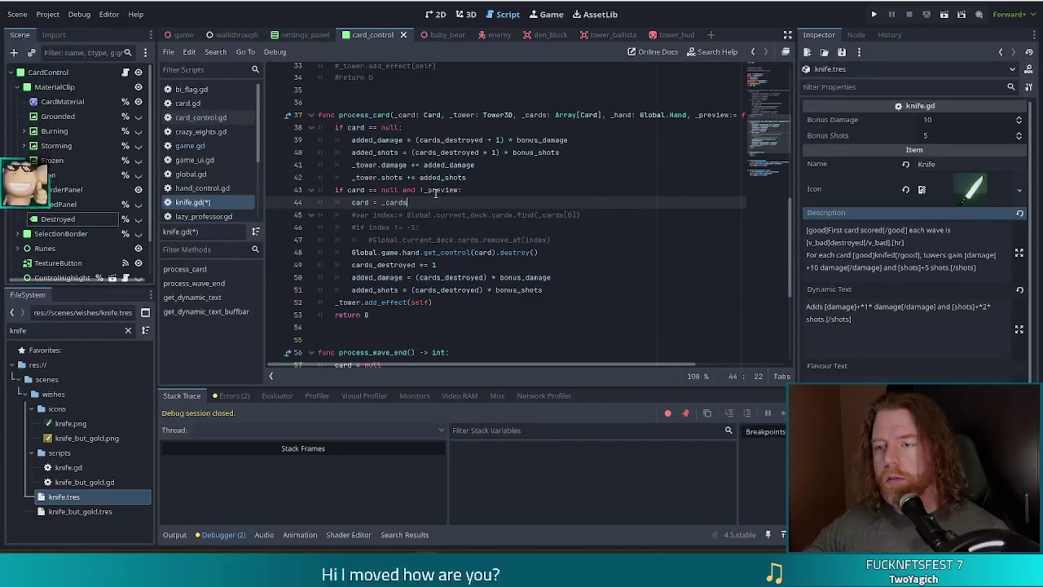
{"action": "left_click", "coordinate": [351, 150]}
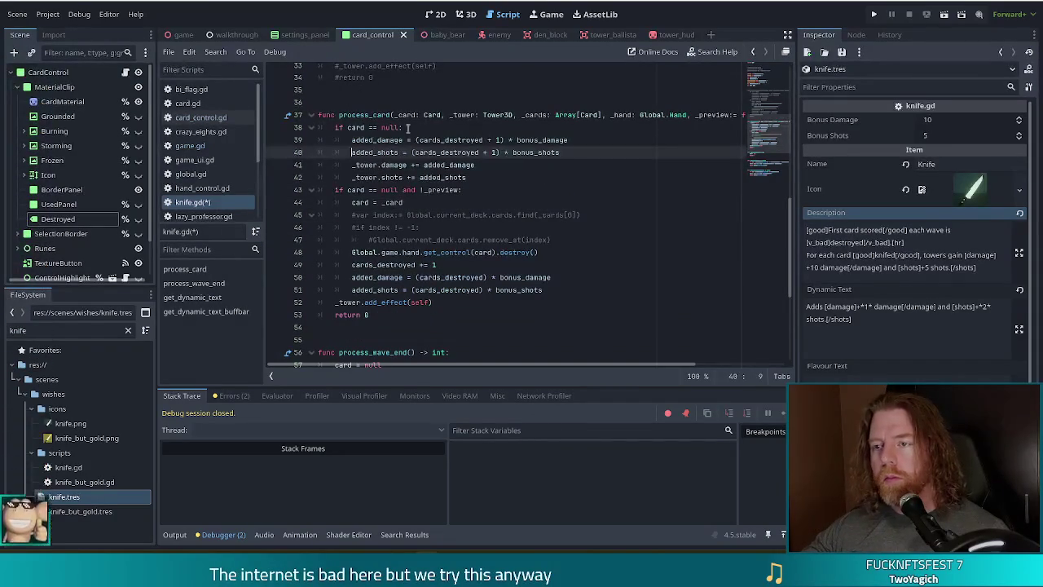
{"action": "left_click", "coordinate": [485, 253]}
{"action": "left_click", "coordinate": [377, 290]}
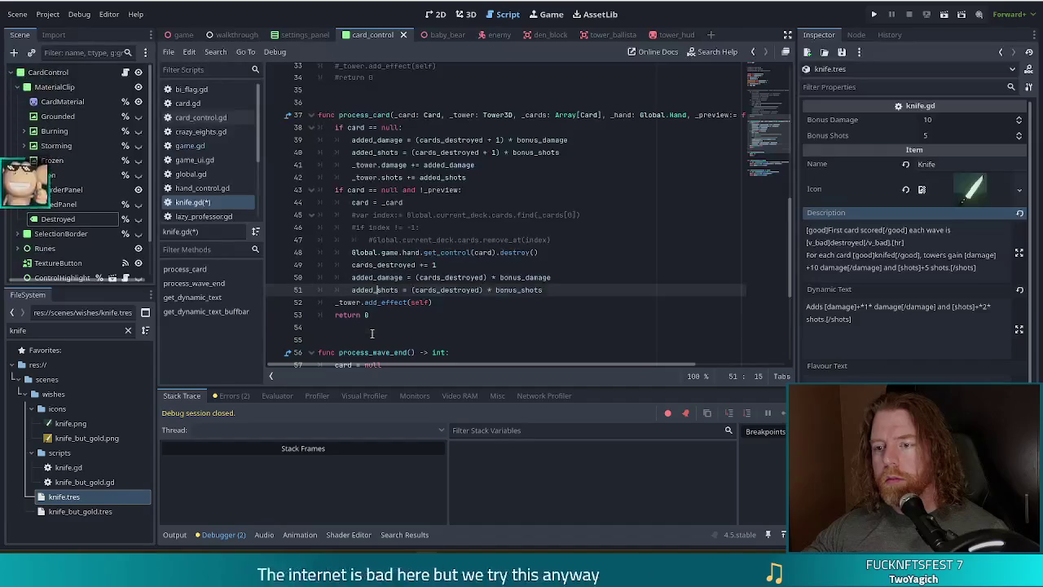
{"action": "left_click", "coordinate": [374, 327]}
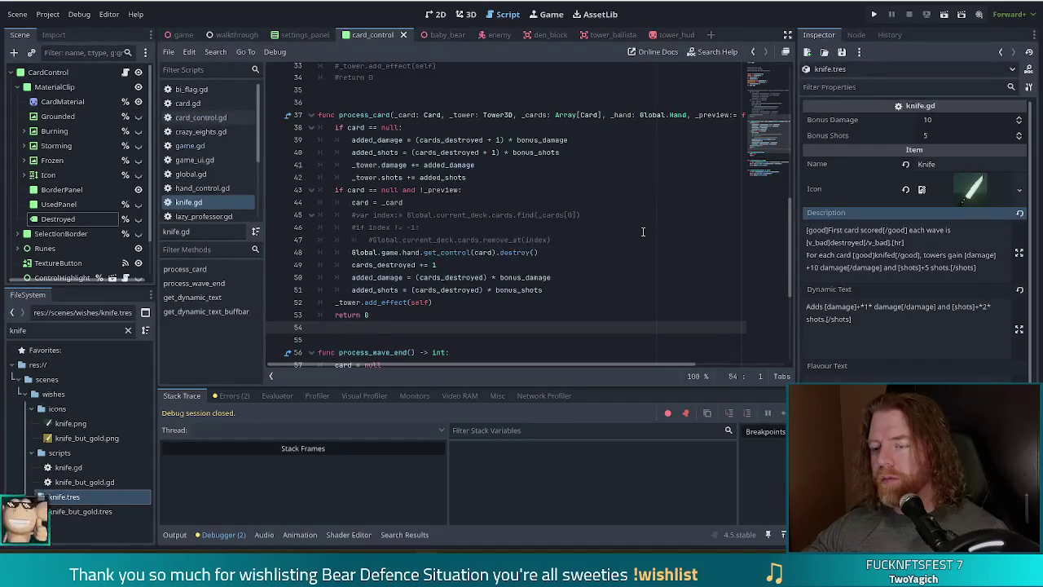
{"action": "left_click", "coordinate": [872, 14]}
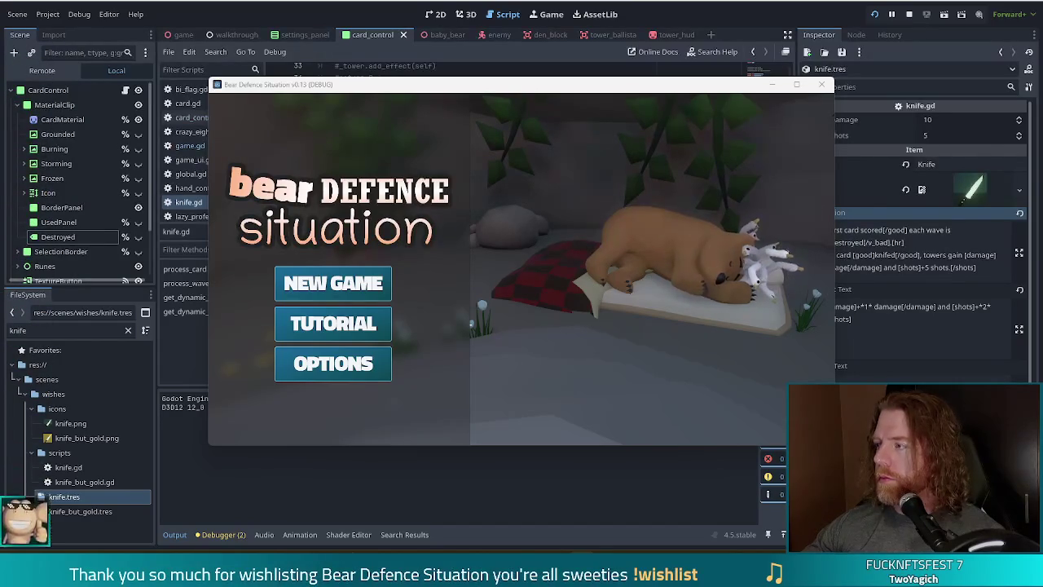
- Start a new game and add the knife wish with the console command 'add_wish knife'
{"action": "left_click", "coordinate": [329, 282]}
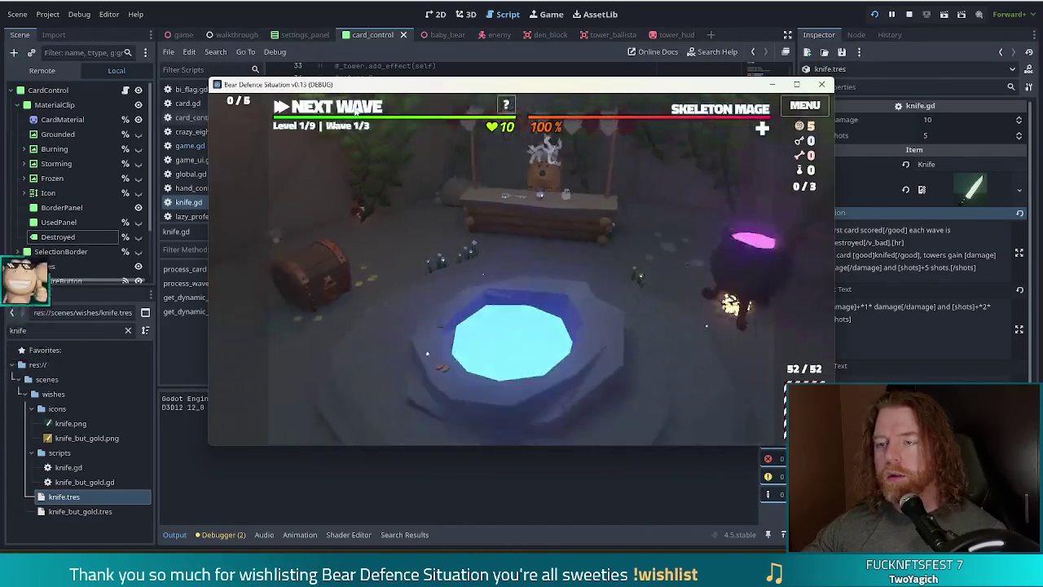
{"action": "key", "text": "grave"}
{"action": "type", "text": "add_wish knife"}
{"action": "key", "text": "Return"}
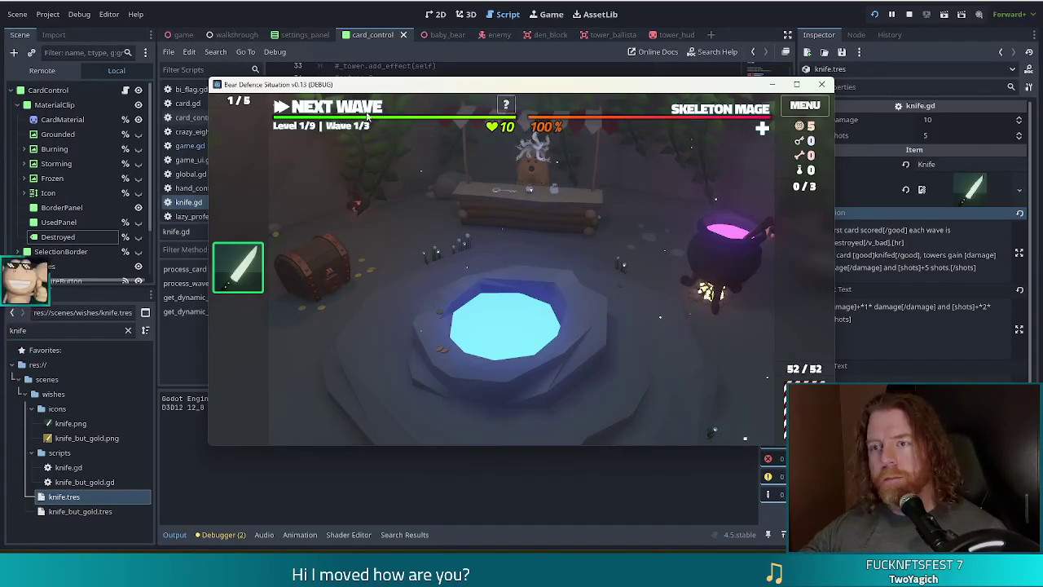
- Build two ballista towers around the first wave, then return to the script editor
{"action": "left_click", "coordinate": [359, 107]}
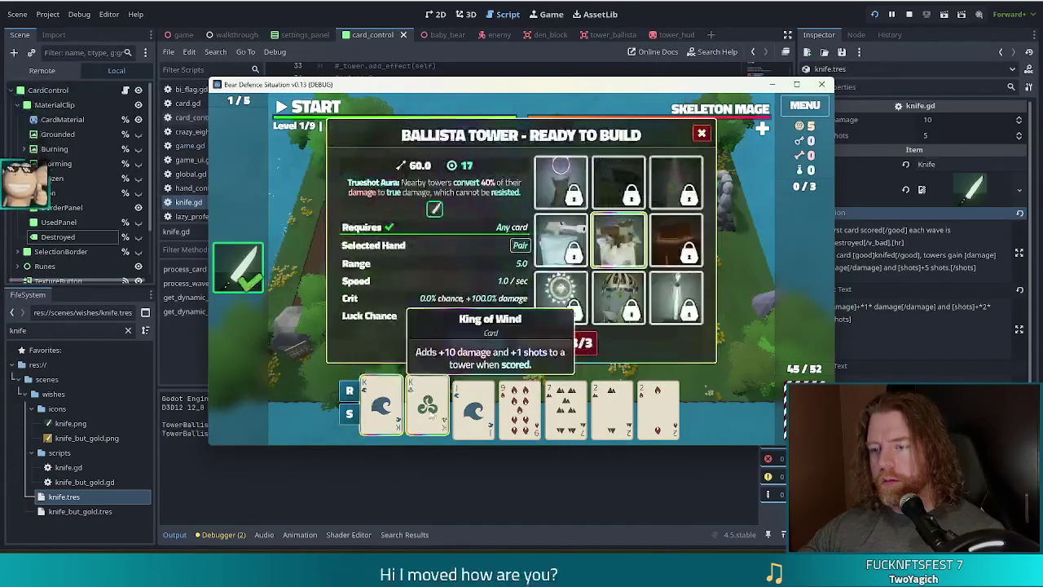
{"action": "left_click", "coordinate": [471, 343]}
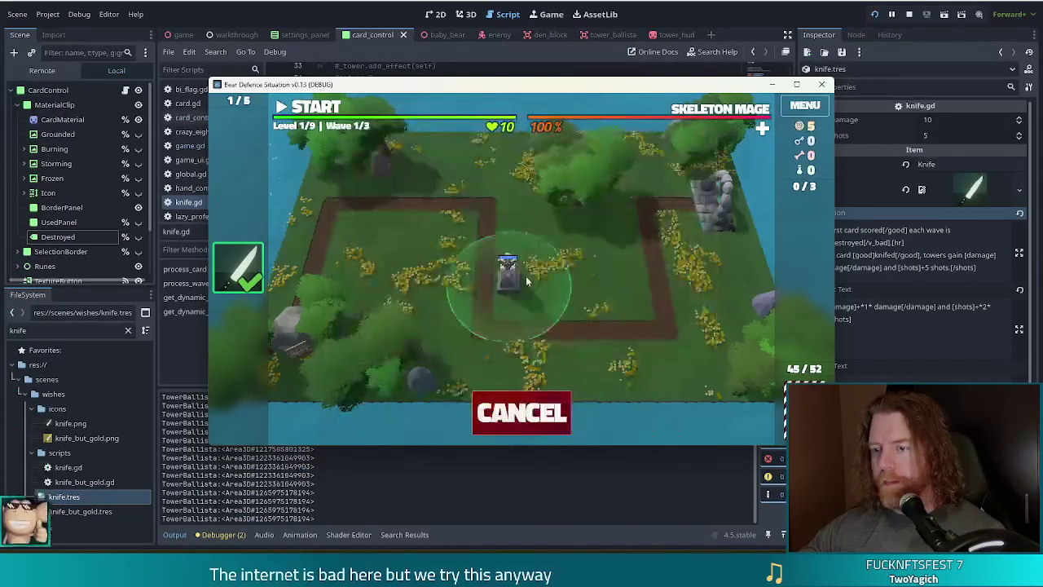
{"action": "left_click", "coordinate": [522, 281]}
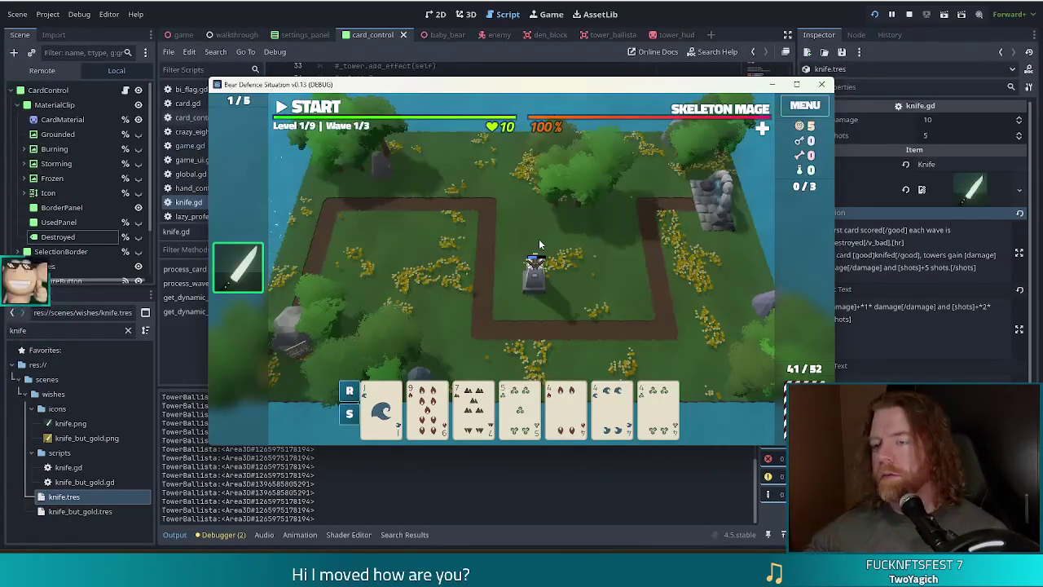
{"action": "left_click", "coordinate": [487, 302]}
{"action": "left_click", "coordinate": [522, 318]}
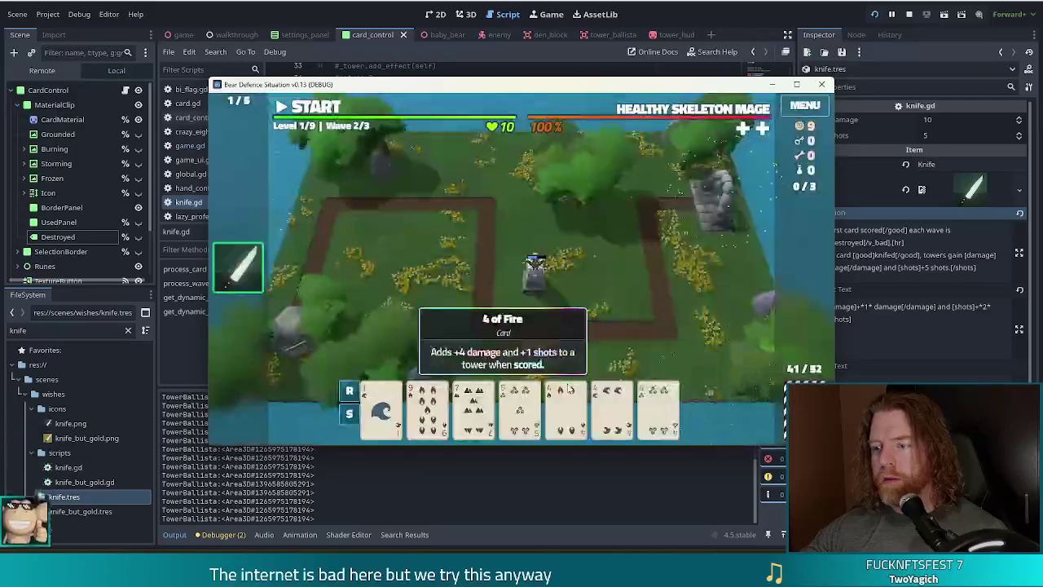
{"action": "left_click", "coordinate": [468, 345]}
{"action": "left_click", "coordinate": [616, 271]}
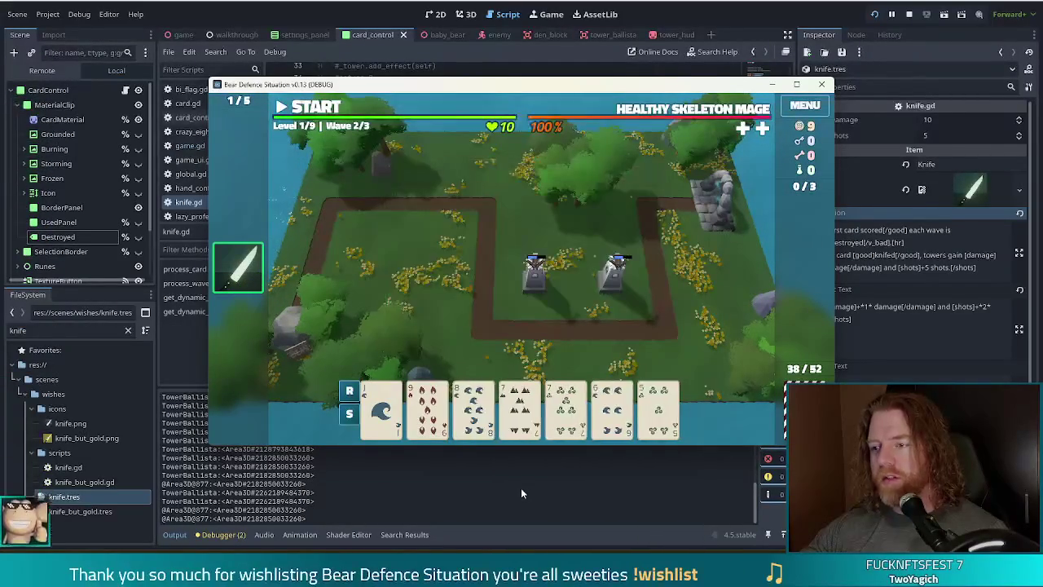
{"action": "left_click", "coordinate": [242, 12]}
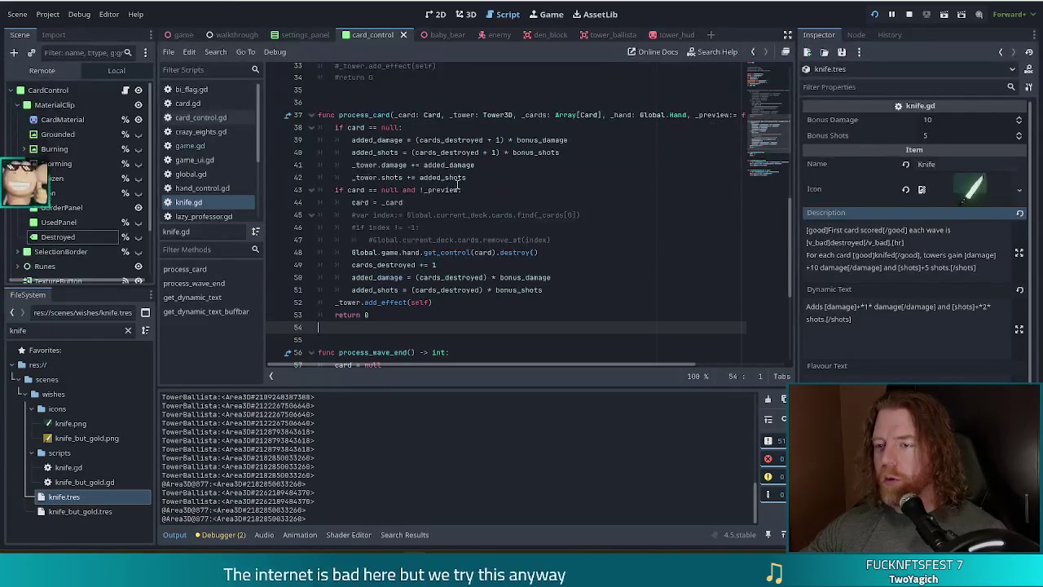
- Comment out Global.game.hand.discard([self]) on line 307 of card_control.gd's destroy()
{"action": "left_click", "coordinate": [539, 169]}
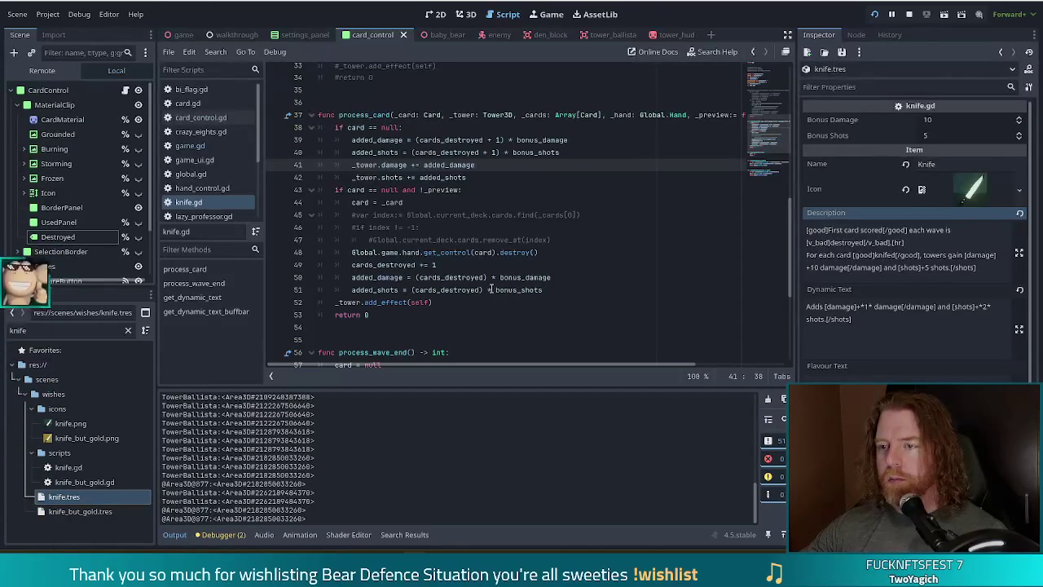
{"action": "left_click", "coordinate": [532, 253]}
{"action": "left_click", "coordinate": [532, 253], "text": "ctrl"}
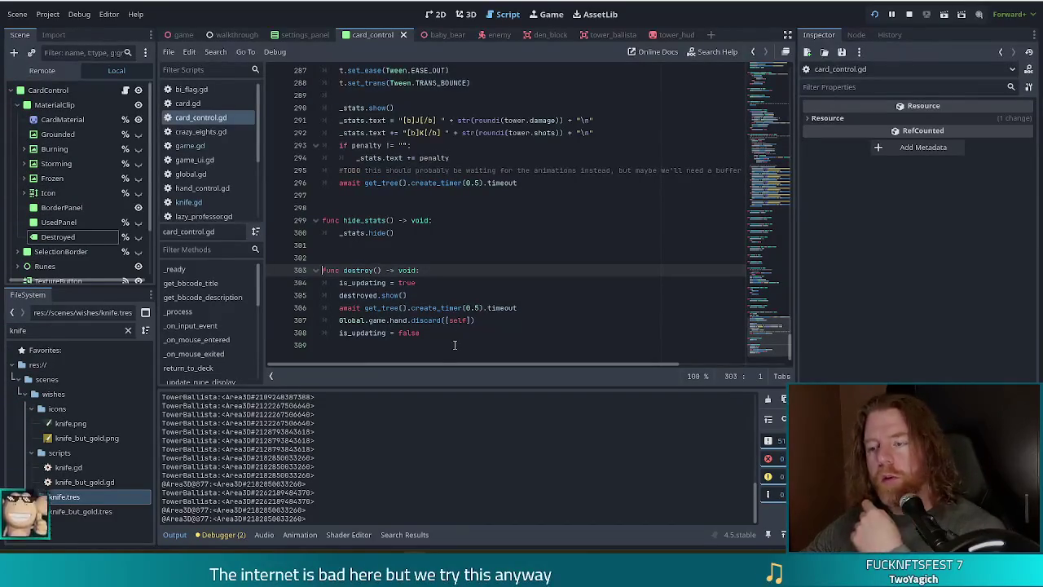
{"action": "left_click", "coordinate": [340, 322]}
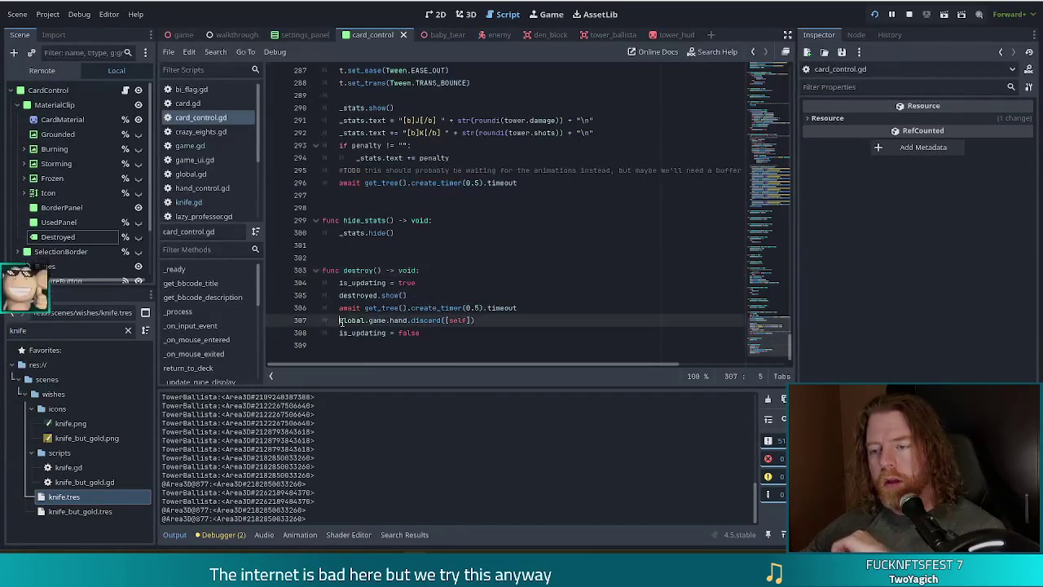
{"action": "type", "text": "#"}
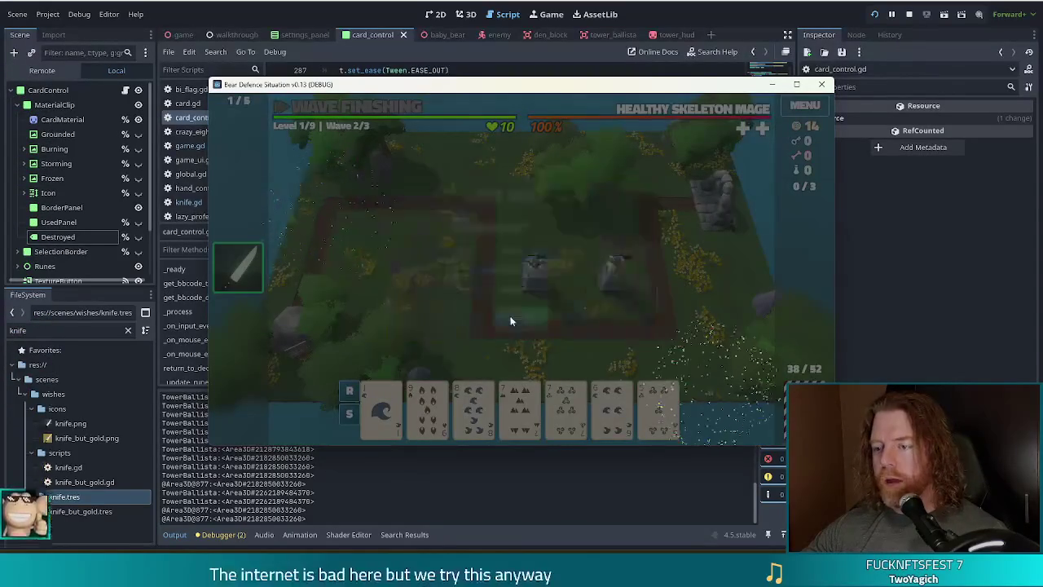
- Dismiss Wave Complete, build another Ballista Tower, and return to the script editor
{"action": "left_click", "coordinate": [519, 320]}
{"action": "left_click", "coordinate": [476, 342]}
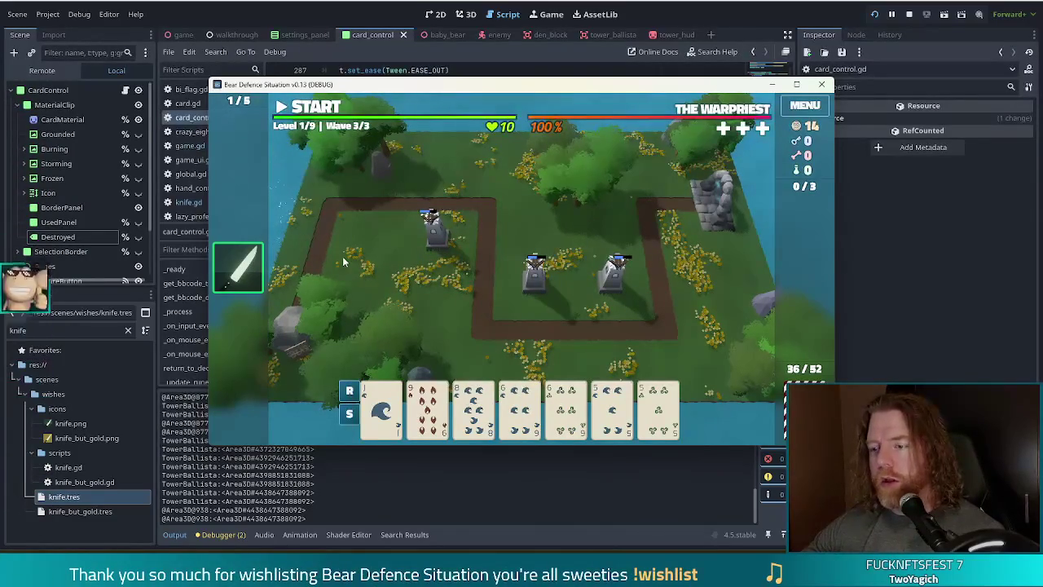
{"action": "left_click", "coordinate": [352, 43]}
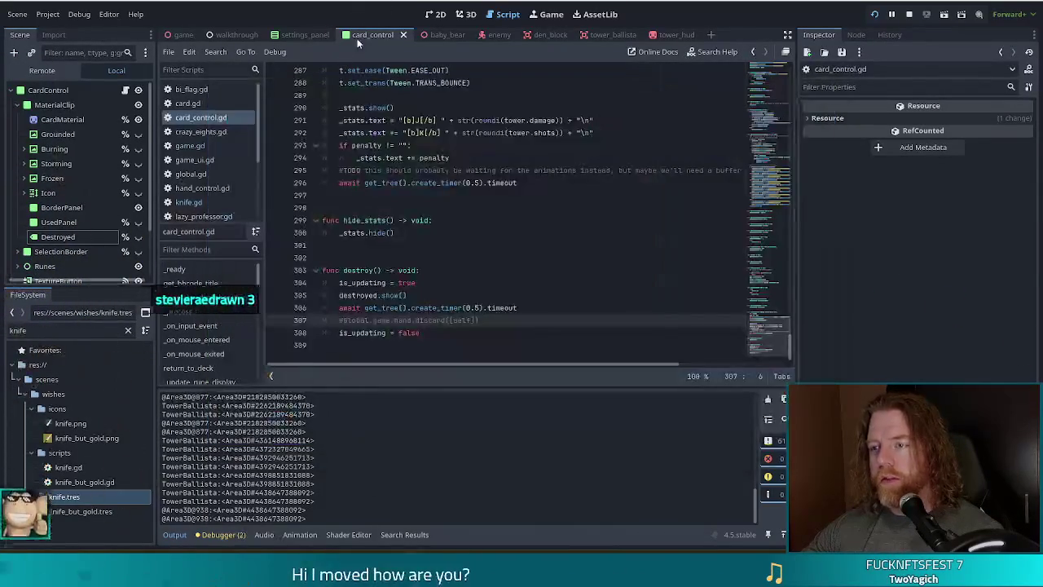
- Restore line 307's discard call and read hand_control.gd's discard() on lines 119–125
{"action": "key", "text": "BackSpace"}
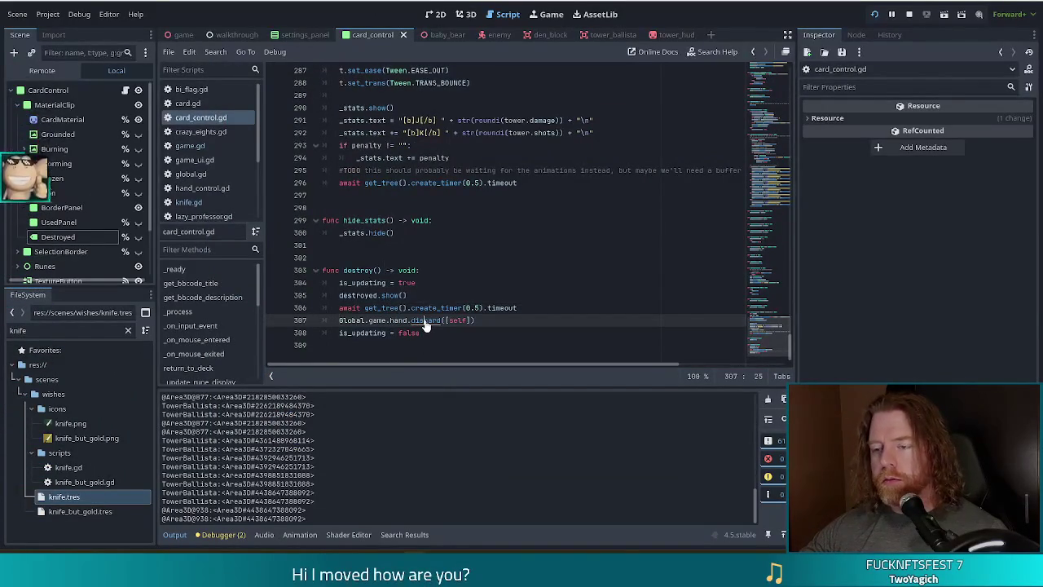
{"action": "left_click", "coordinate": [423, 321], "text": "ctrl"}
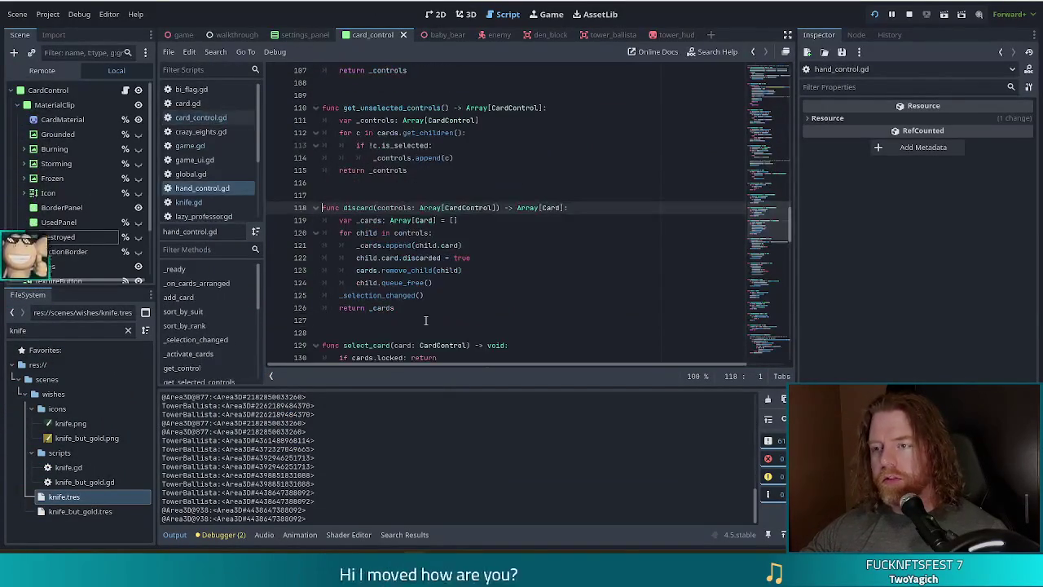
{"action": "left_click", "coordinate": [447, 220]}
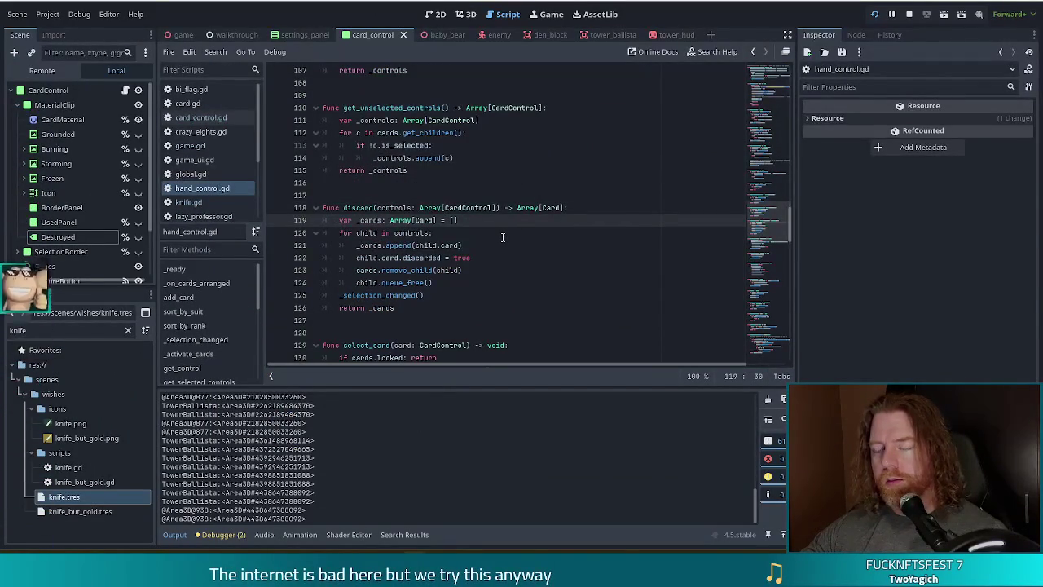
{"action": "left_click", "coordinate": [387, 244]}
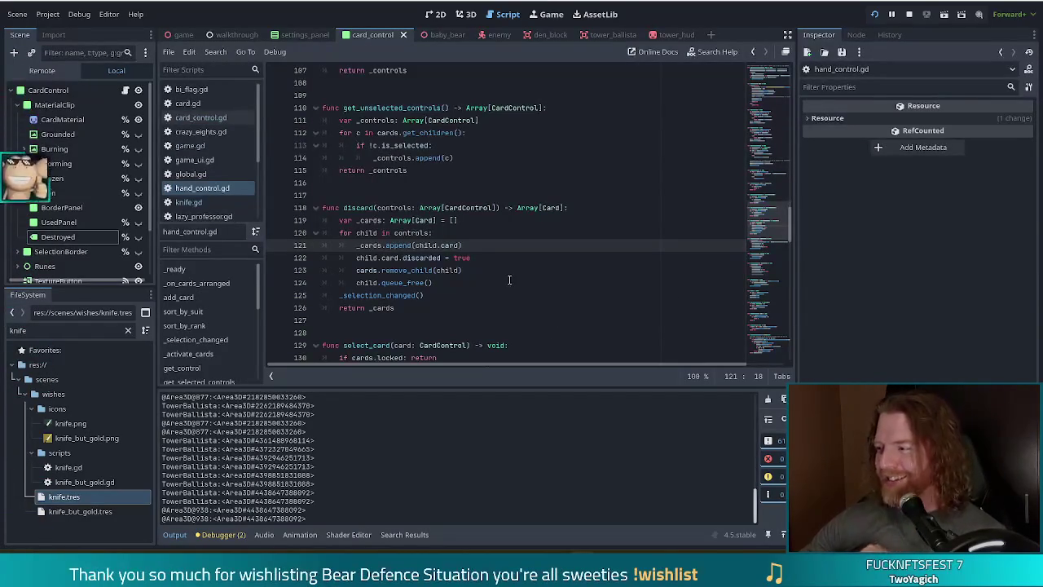
{"action": "left_click", "coordinate": [455, 257]}
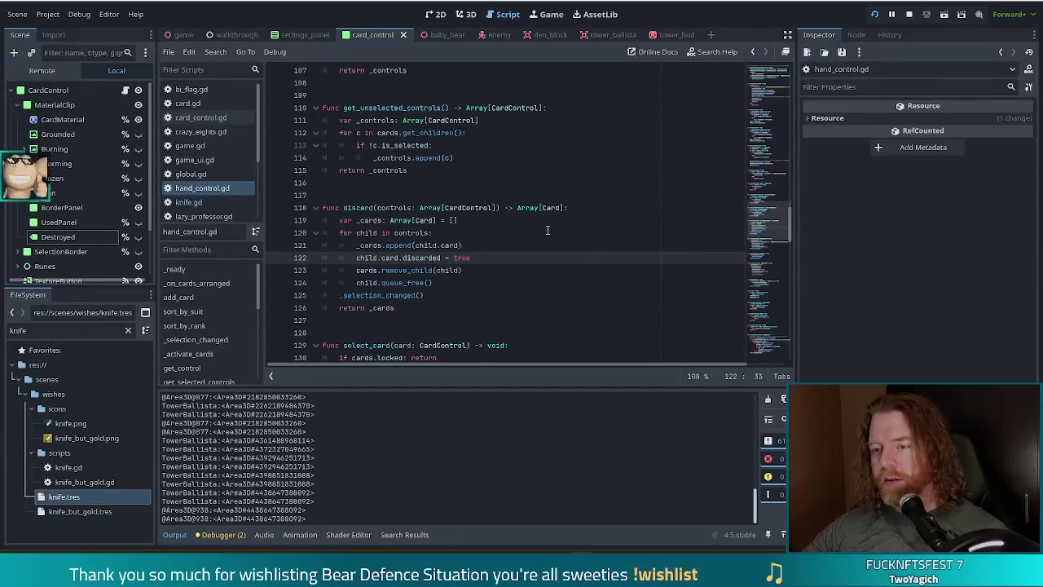
{"action": "left_click", "coordinate": [382, 296]}
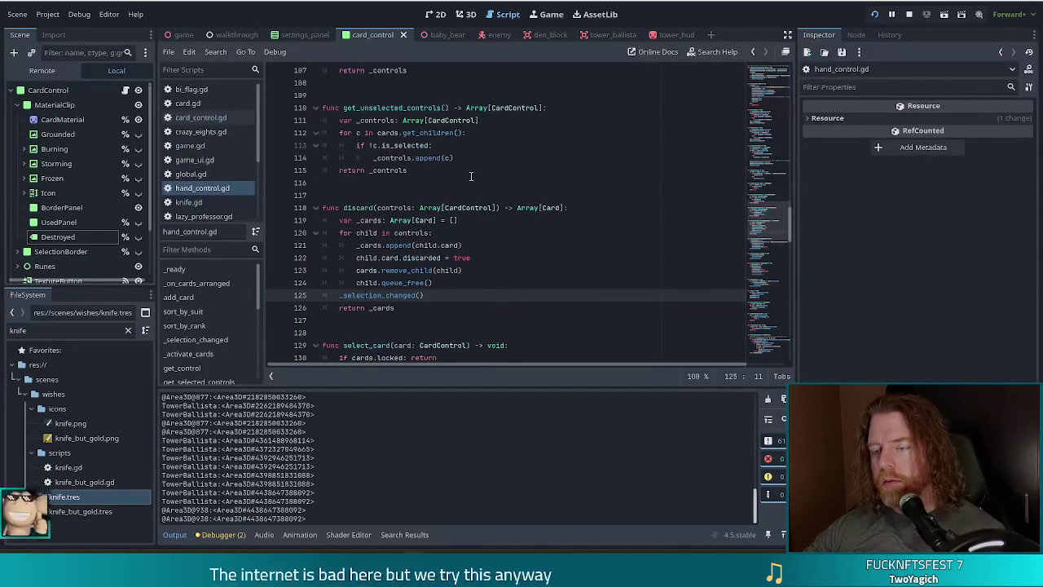
- Comment out _selection_changed() on line 125, save, and play a hand in the game to test
{"action": "key", "text": "Home"}
{"action": "type", "text": "#"}
{"action": "key", "text": "ctrl+s"}
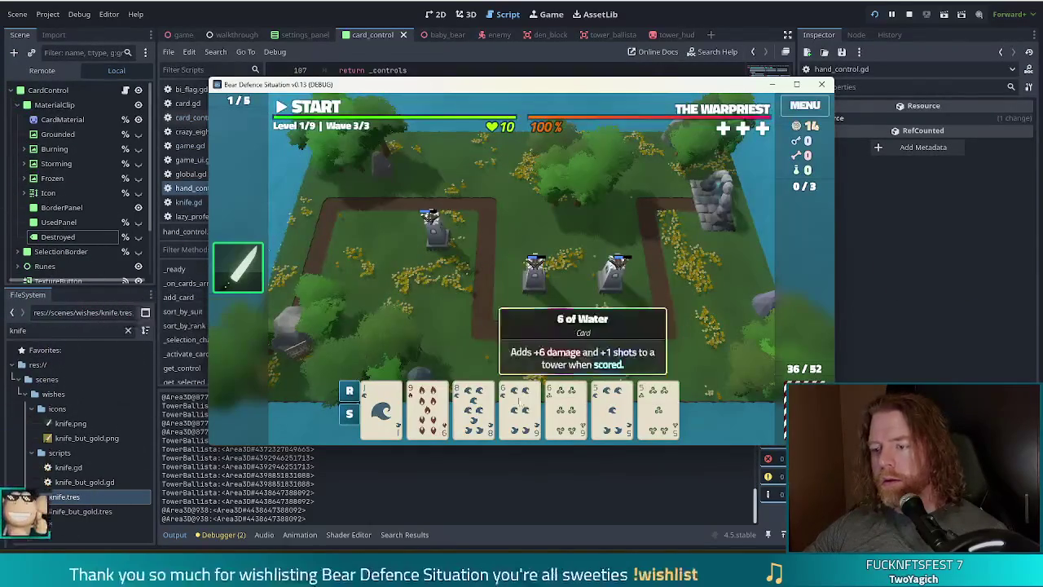
{"action": "left_click", "coordinate": [578, 343]}
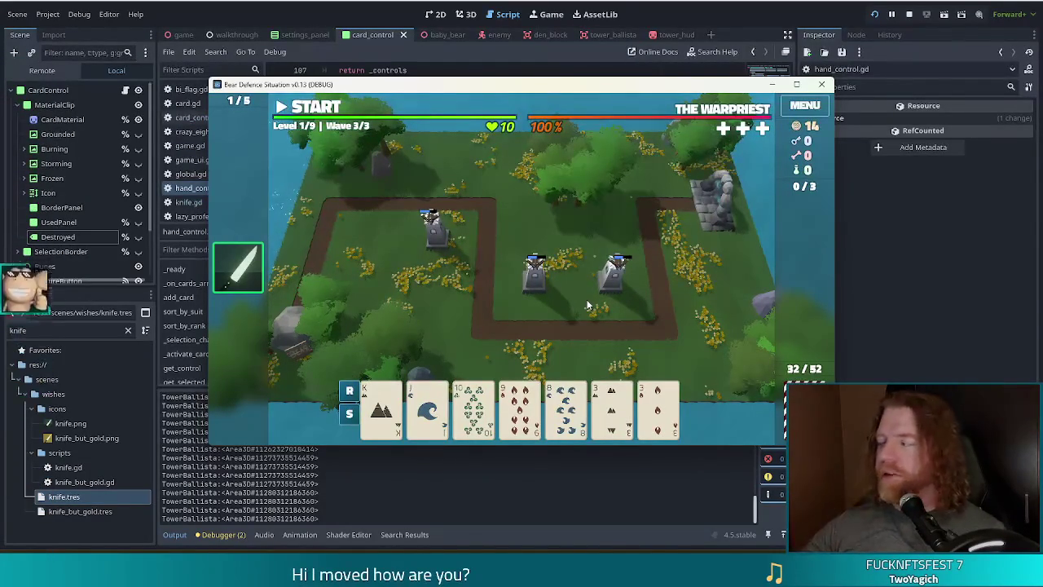
{"action": "key", "text": "alt+Tab"}
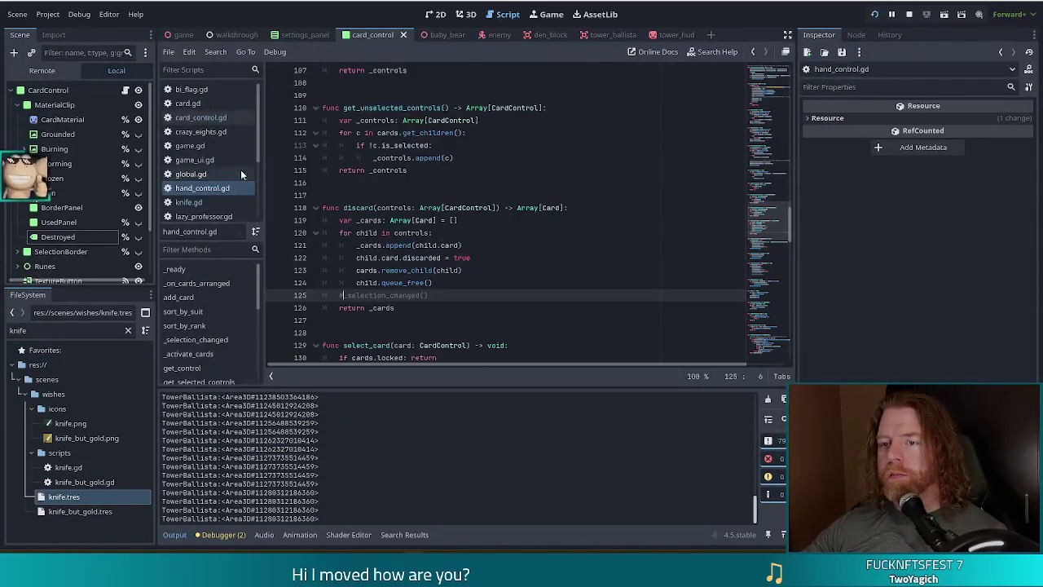
- Comment out Global.game.hand.discard([self]) on line 307 of card_control.gd's destroy() again
{"action": "left_click", "coordinate": [201, 117]}
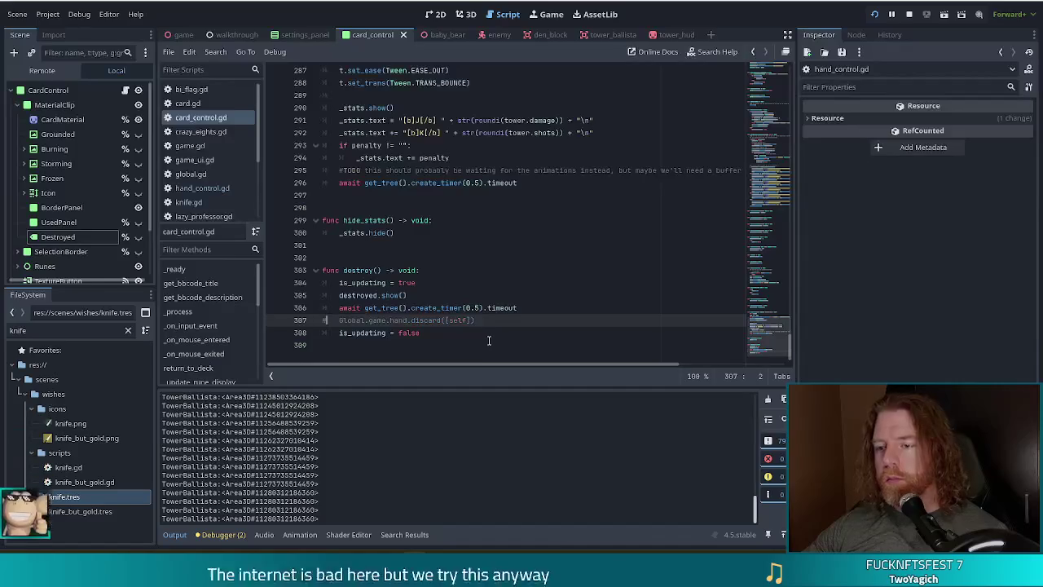
{"action": "key", "text": "Home"}
{"action": "type", "text": "#"}
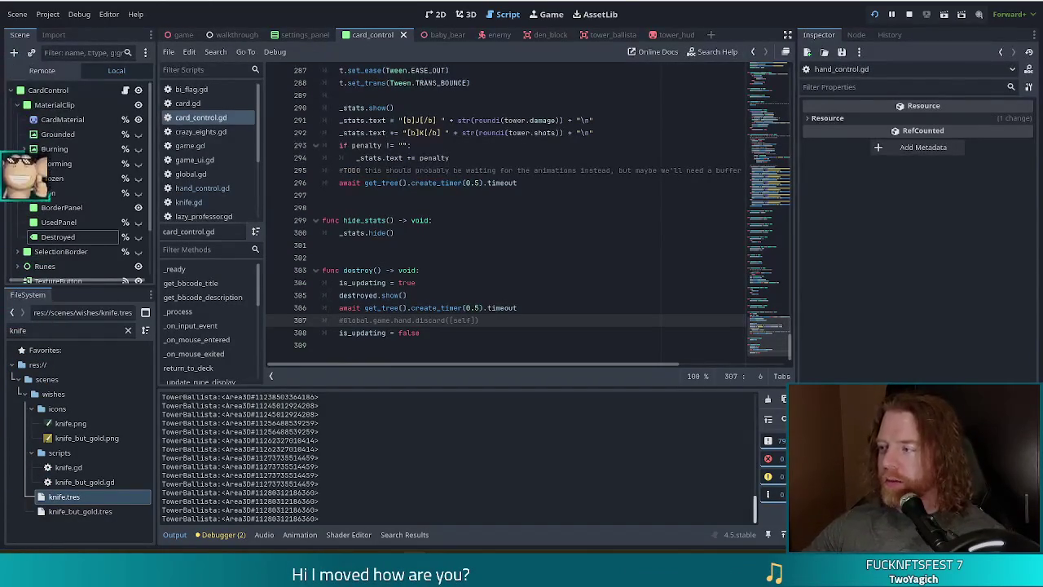
{"action": "left_click", "coordinate": [514, 332]}
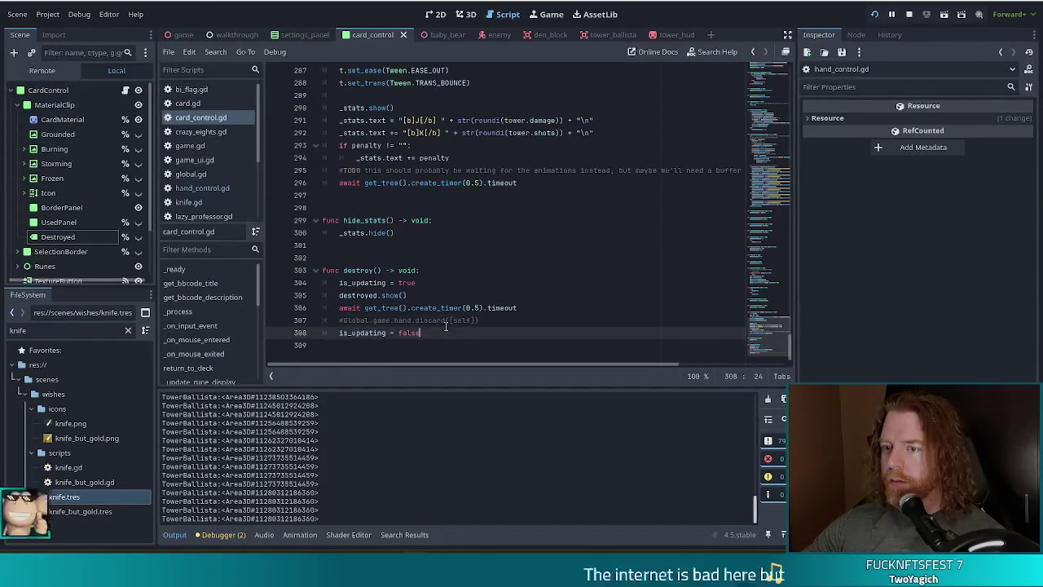
{"action": "left_click", "coordinate": [438, 295]}
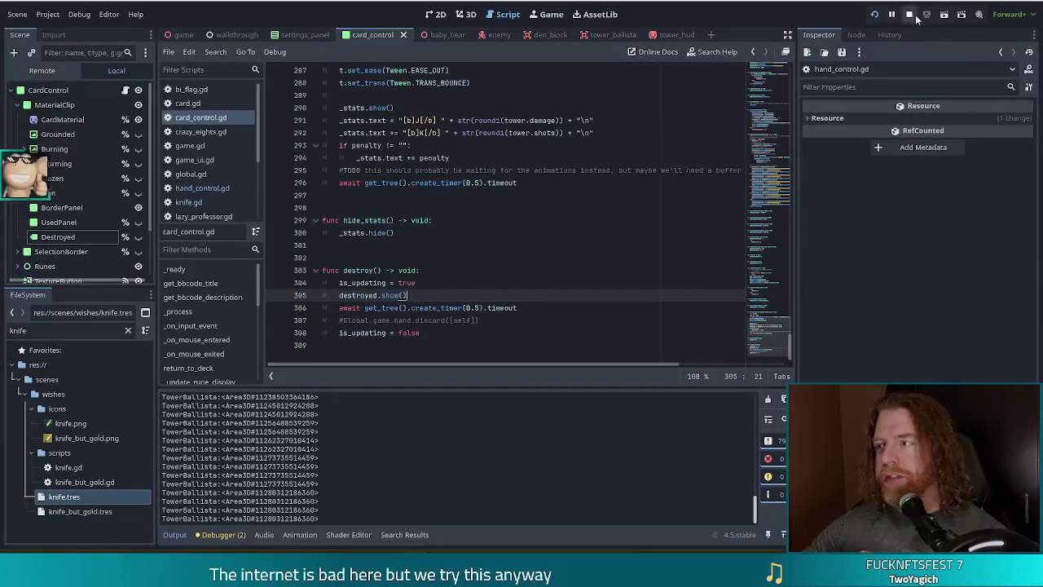
- Stop and relaunch the game, then start a new game
{"action": "left_click", "coordinate": [910, 14]}
{"action": "left_click", "coordinate": [873, 16]}
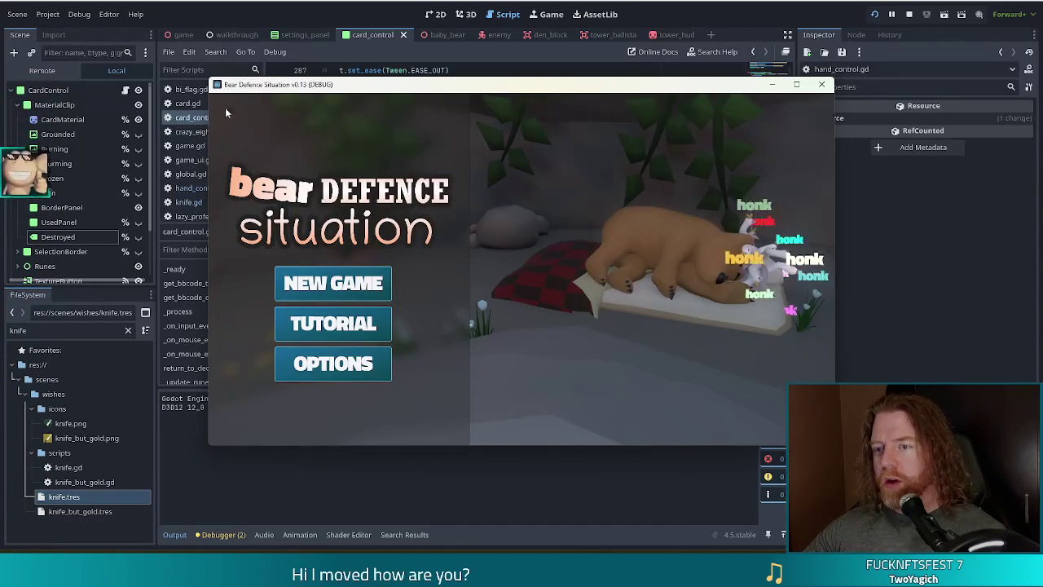
{"action": "left_click", "coordinate": [369, 279]}
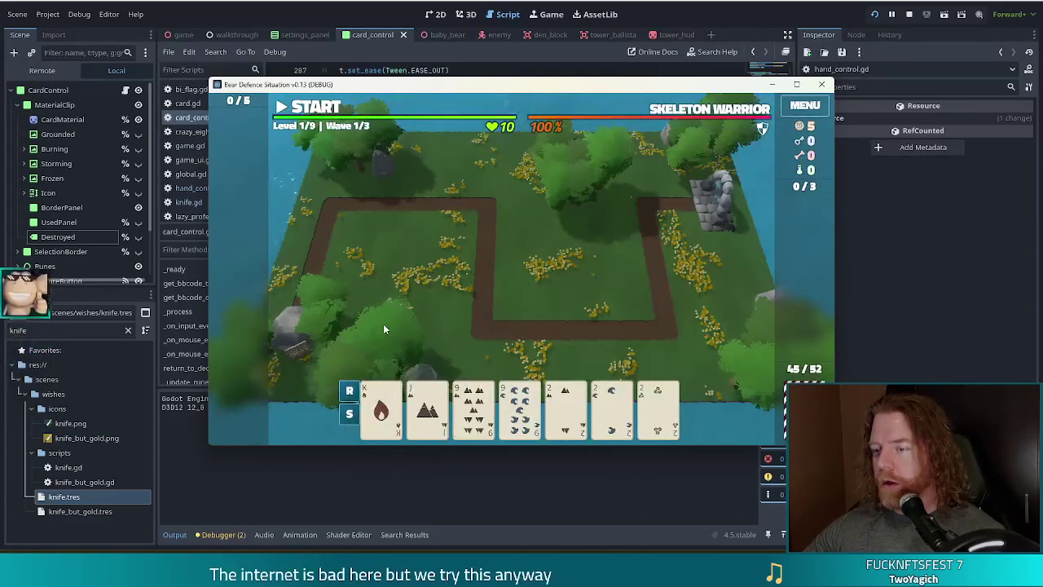
- Play a five-card hand into a Ballista Tower and give it the 2 of Water and 2 of Wind
{"action": "left_click", "coordinate": [482, 397]}
{"action": "left_click", "coordinate": [520, 403]}
{"action": "left_click", "coordinate": [565, 403]}
{"action": "left_click", "coordinate": [611, 403]}
{"action": "left_click", "coordinate": [657, 403]}
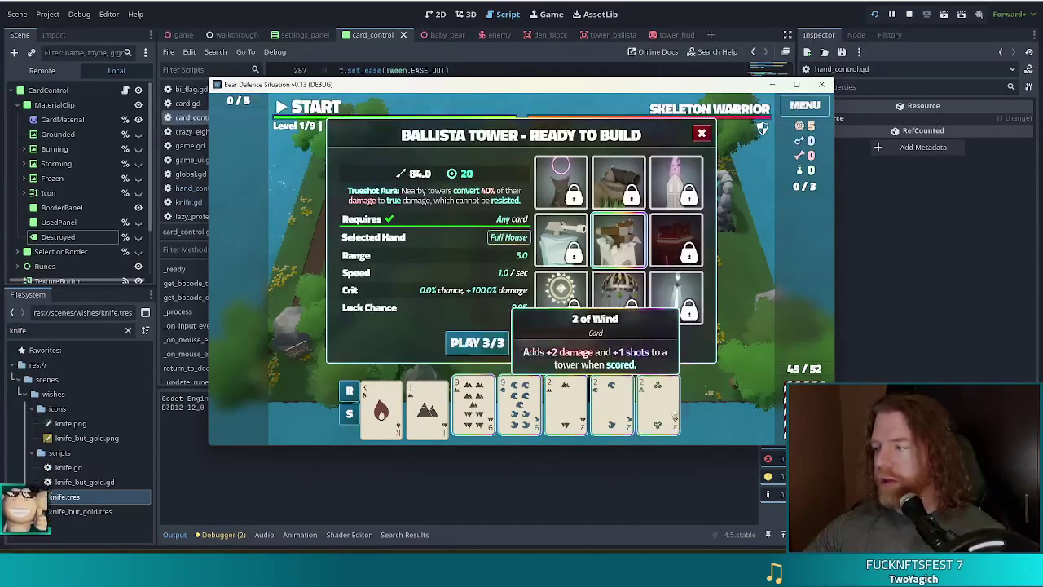
{"action": "left_click", "coordinate": [483, 343]}
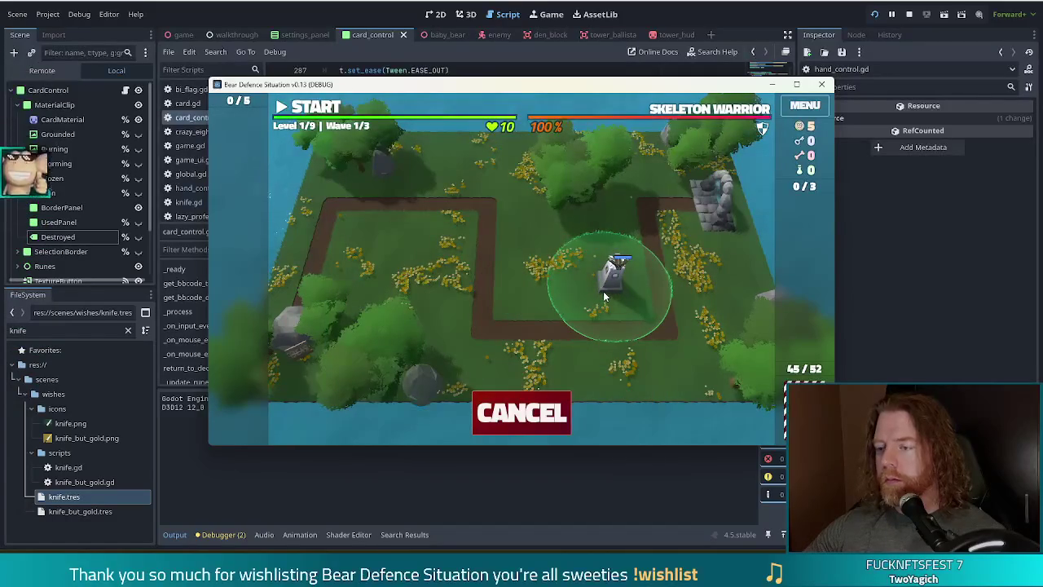
{"action": "left_click", "coordinate": [603, 291]}
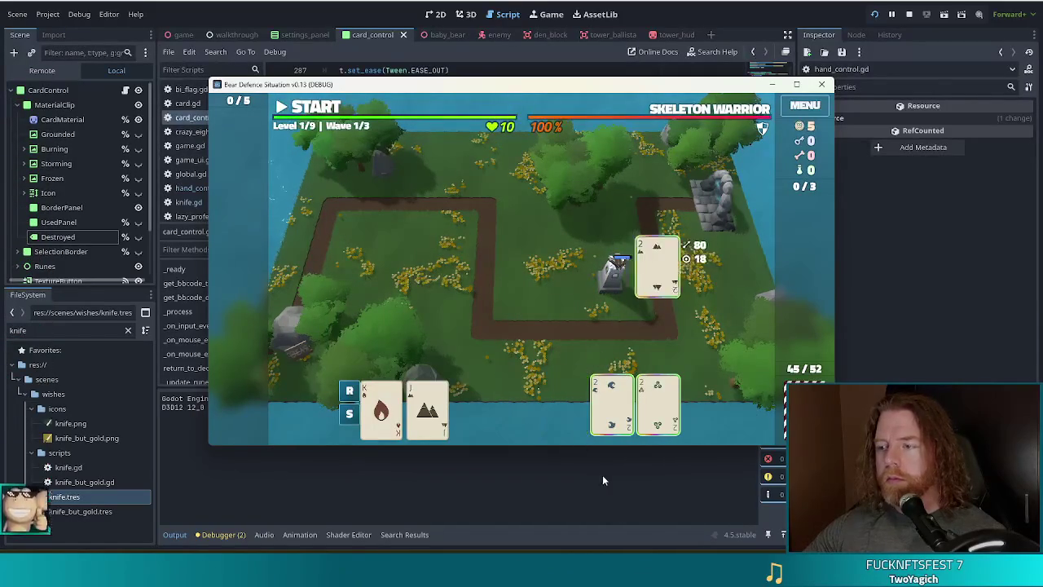
{"action": "left_click_drag", "start_coordinate": [612, 405], "coordinate": [657, 273]}
{"action": "left_click_drag", "start_coordinate": [658, 405], "coordinate": [653, 281]}
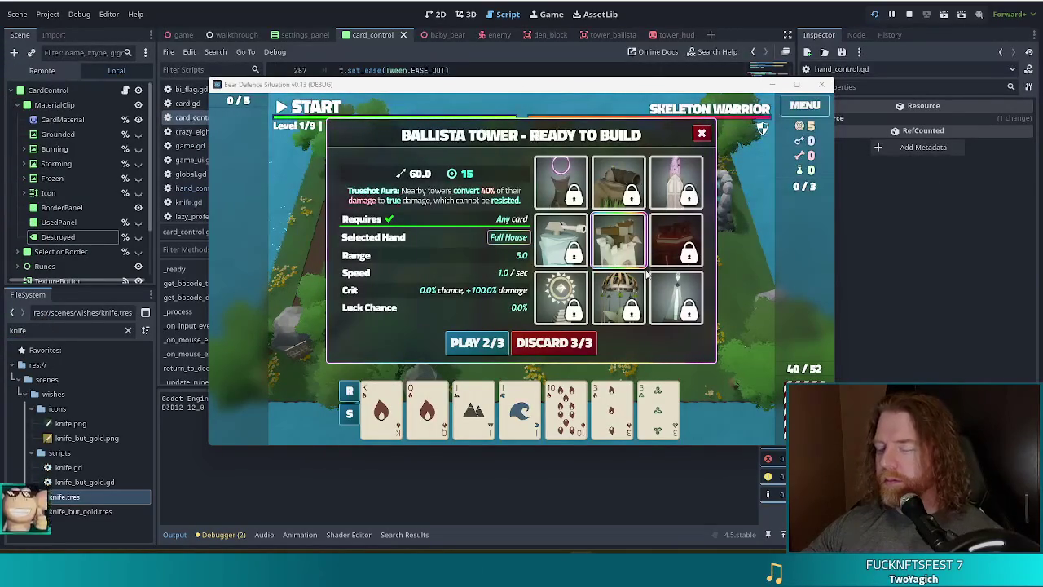
{"action": "key", "text": "alt+Tab"}
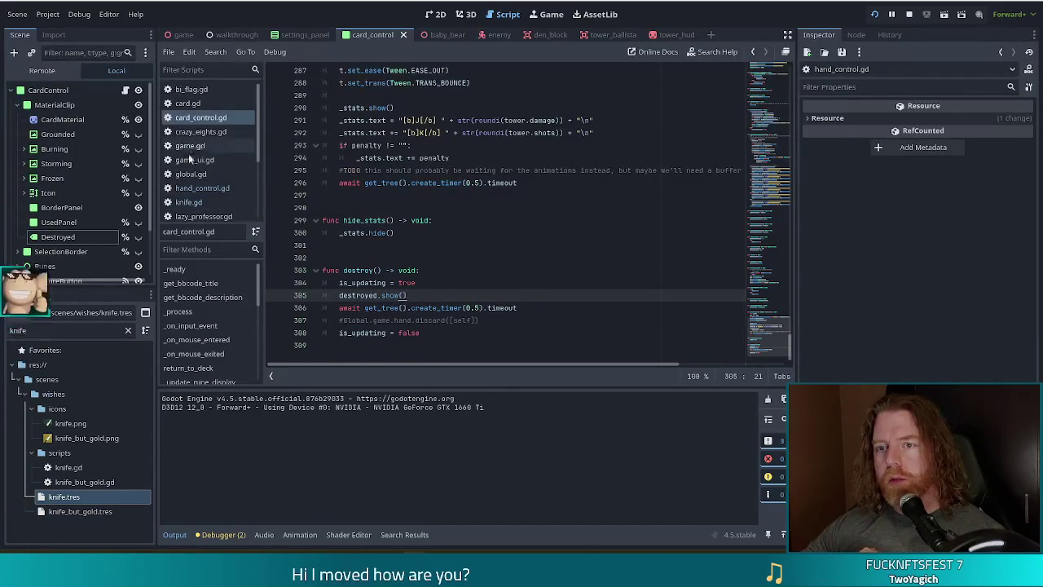
- Test _selection_changed() uncommented by toggling a pair of Jacks, then stop the game and re-comment it
{"action": "left_click", "coordinate": [202, 187]}
{"action": "key", "text": "BackSpace"}
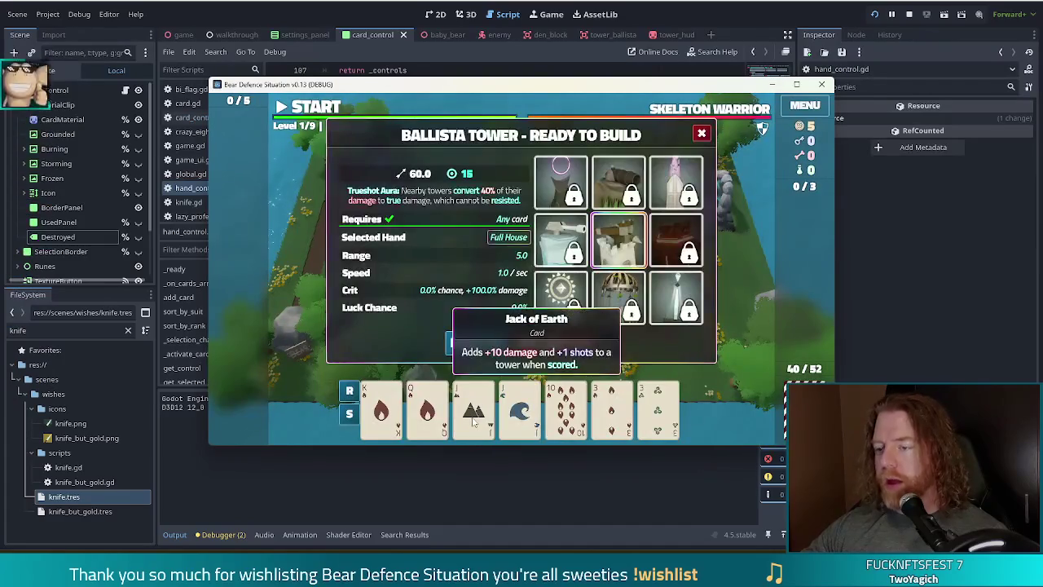
{"action": "left_click", "coordinate": [473, 408]}
{"action": "left_click", "coordinate": [519, 408]}
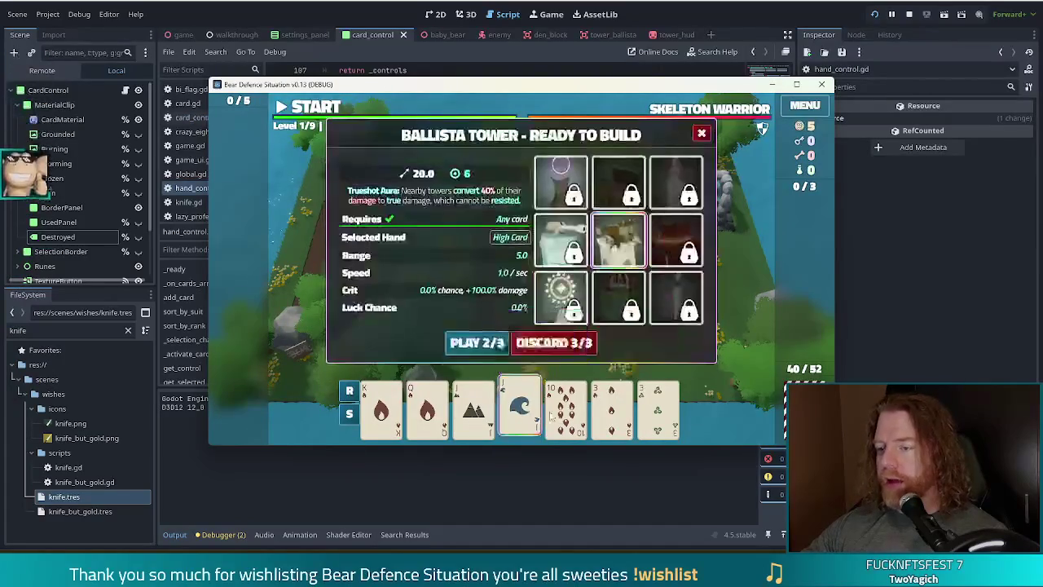
{"action": "left_click", "coordinate": [503, 416]}
{"action": "left_click", "coordinate": [477, 411]}
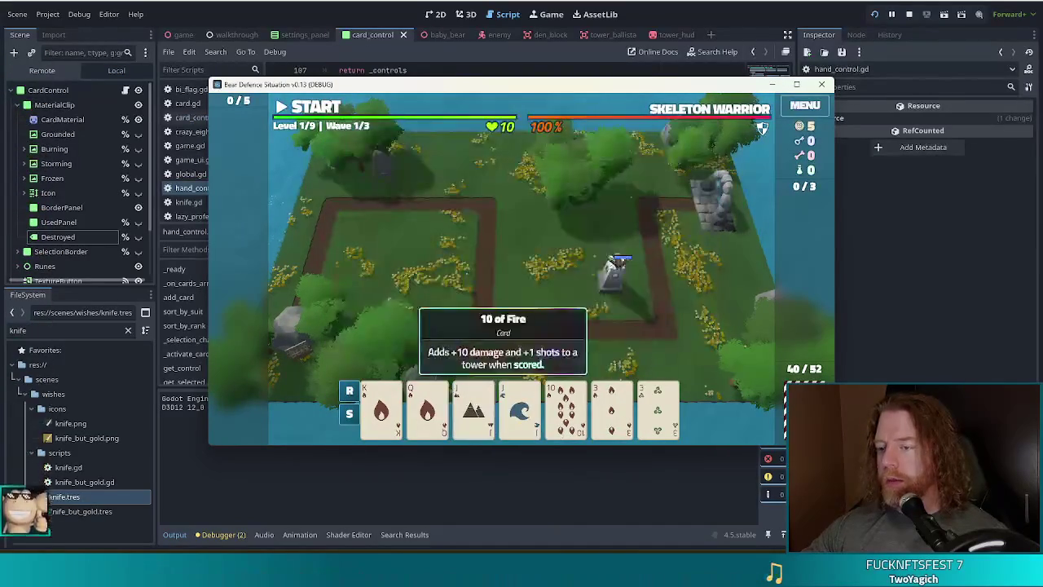
{"action": "key", "text": "F8"}
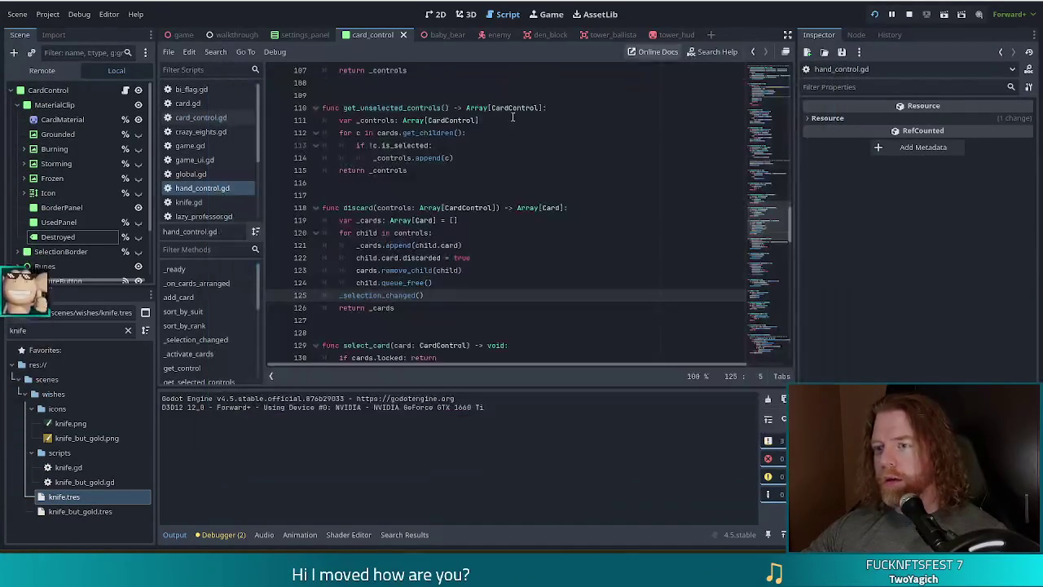
{"action": "type", "text": "#"}
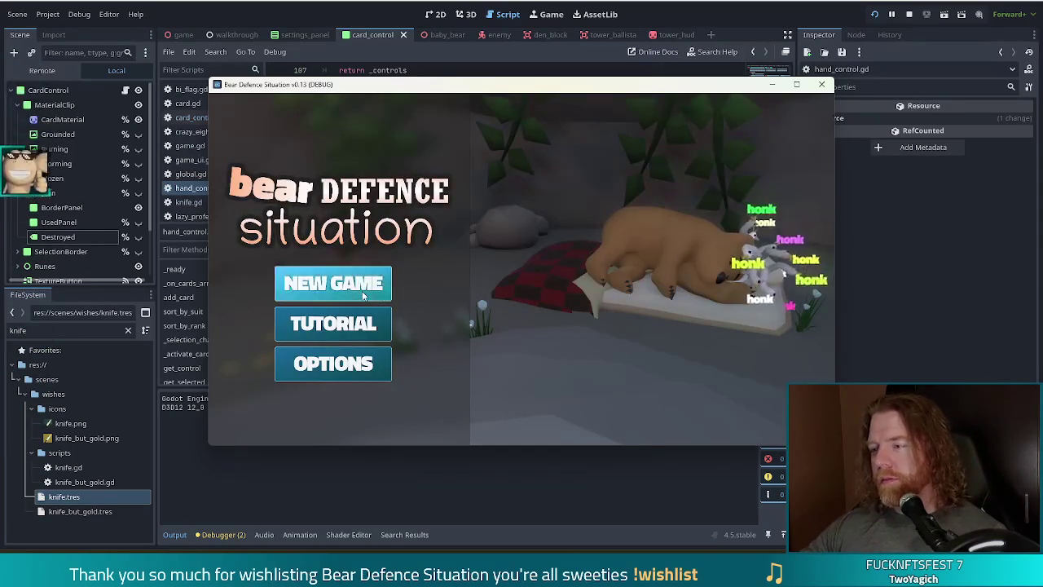
- Start a new game and build a Ballista Tower from the selected seven cards
{"action": "left_click", "coordinate": [362, 290]}
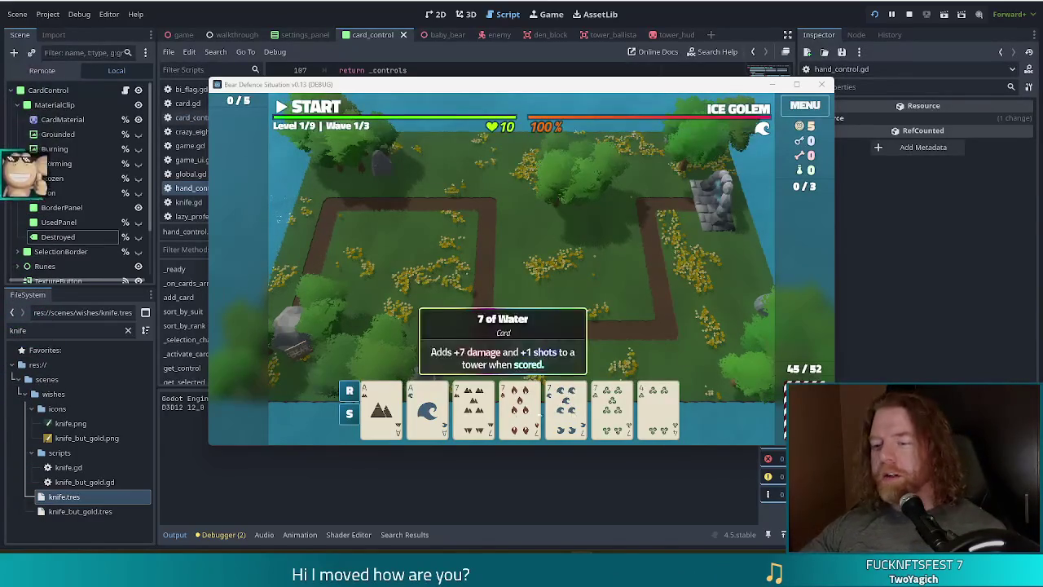
{"action": "left_click_drag", "start_coordinate": [477, 408], "coordinate": [613, 408]}
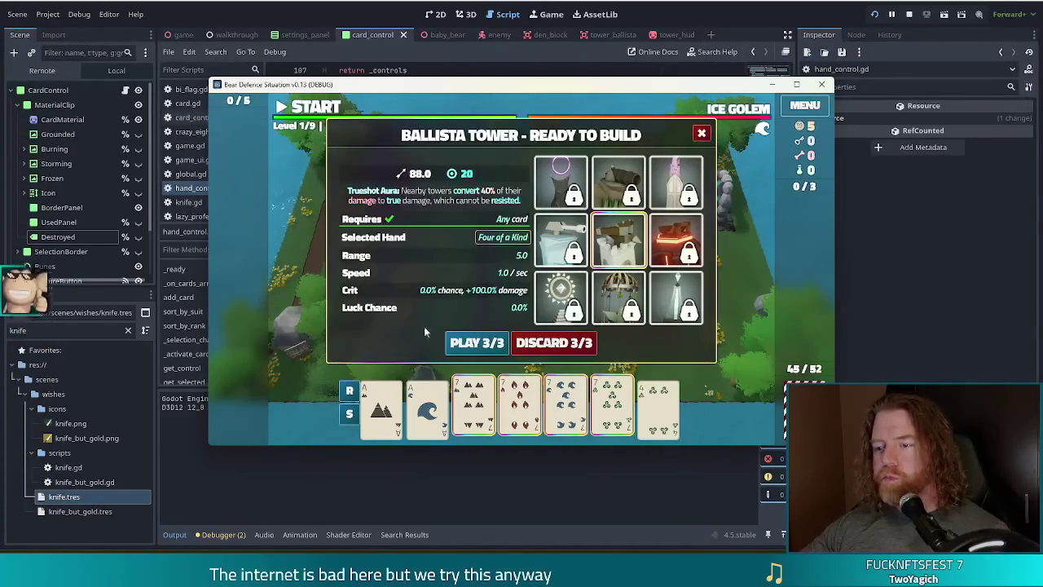
{"action": "left_click", "coordinate": [477, 343]}
{"action": "left_click", "coordinate": [545, 287]}
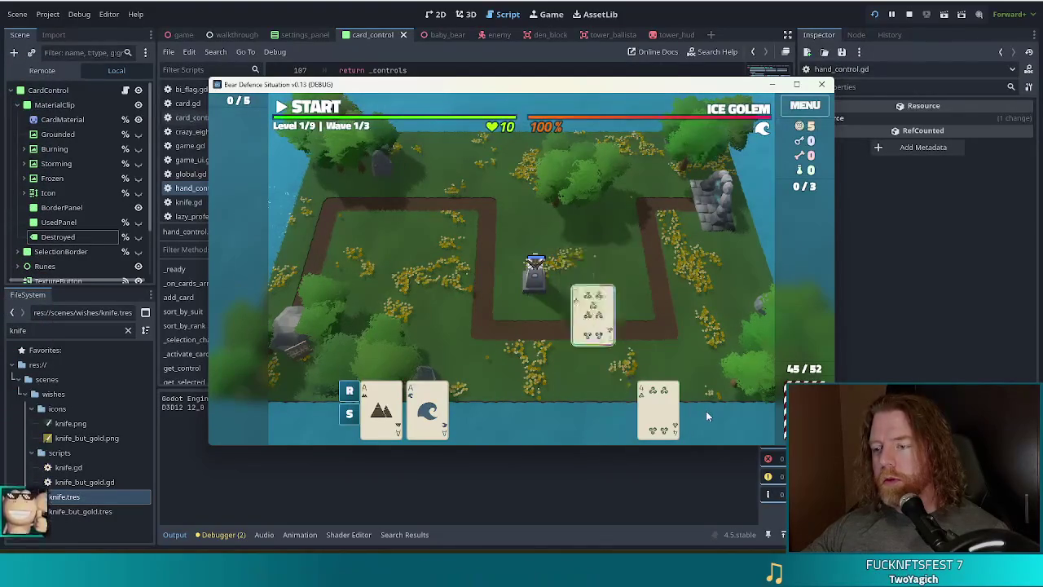
- Try a Ballista Tower build with the Ace of Water, cancel twice without building, then stop the game
{"action": "left_click", "coordinate": [522, 278]}
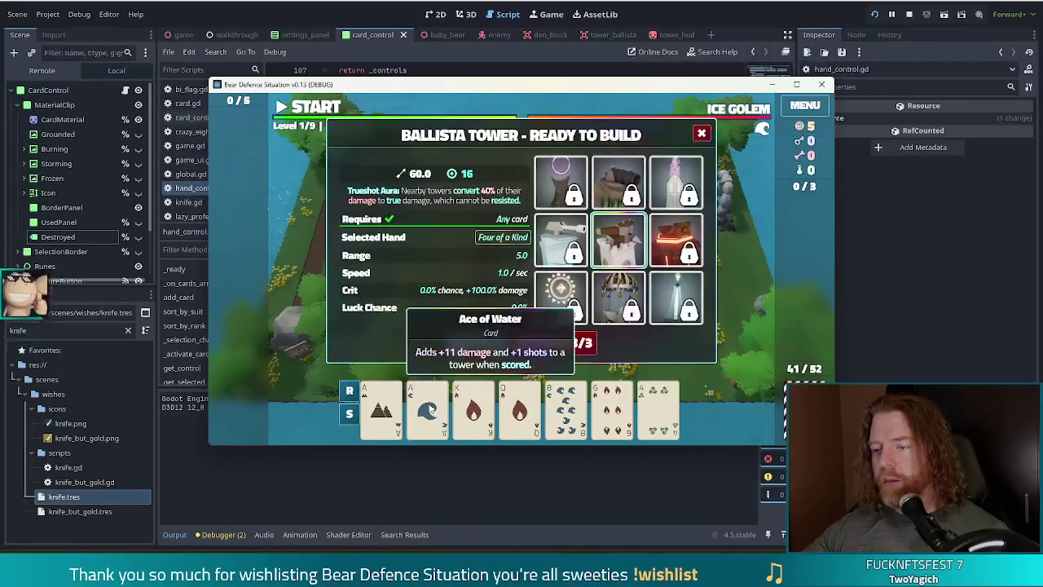
{"action": "left_click", "coordinate": [429, 405]}
{"action": "key", "text": "Escape"}
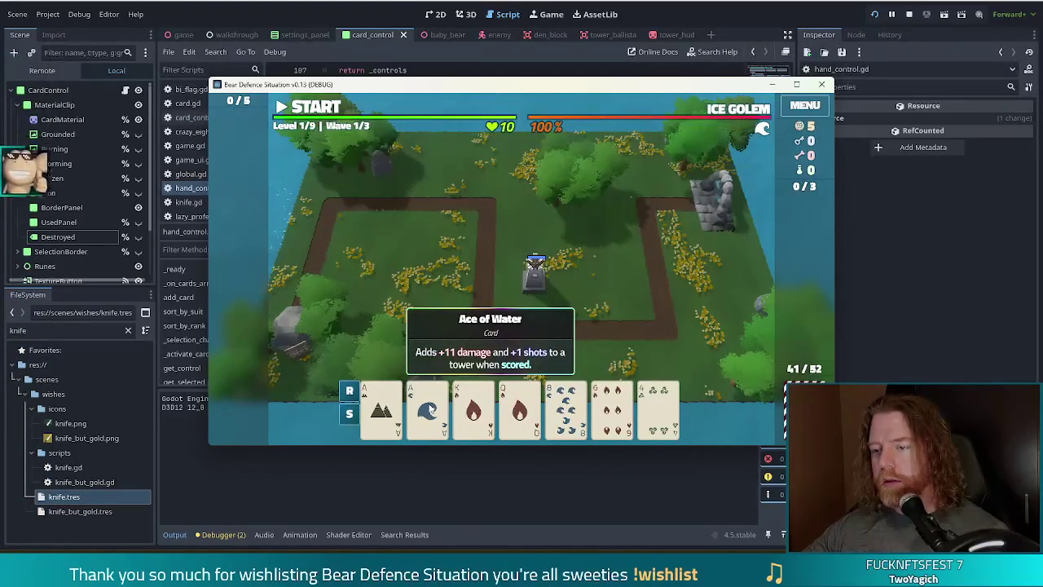
{"action": "left_click", "coordinate": [429, 410]}
{"action": "key", "text": "Escape"}
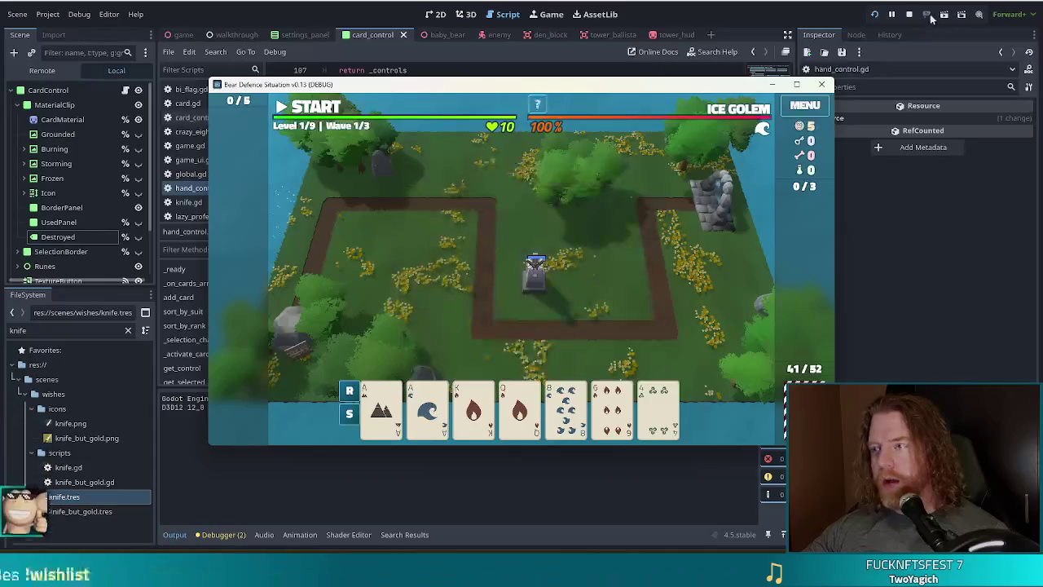
{"action": "left_click", "coordinate": [909, 14]}
- Uncomment _selection_changed() on line 125 of hand_control.gd, then relaunch the project and start a new game
{"action": "key", "text": "BackSpace"}
{"action": "key", "text": "Escape"}
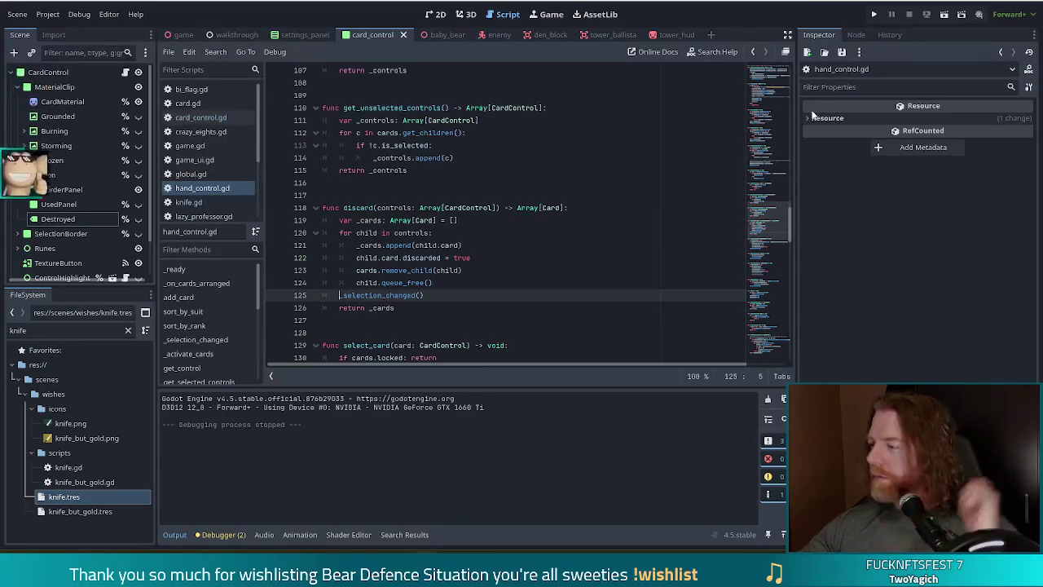
{"action": "mouse_move", "coordinate": [812, 117]}
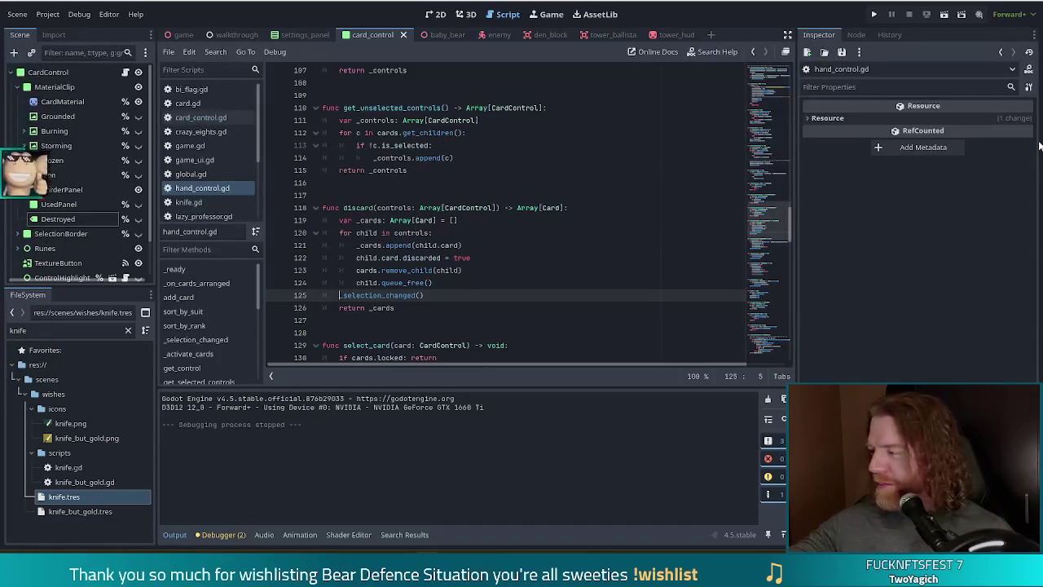
{"action": "left_click", "coordinate": [872, 14]}
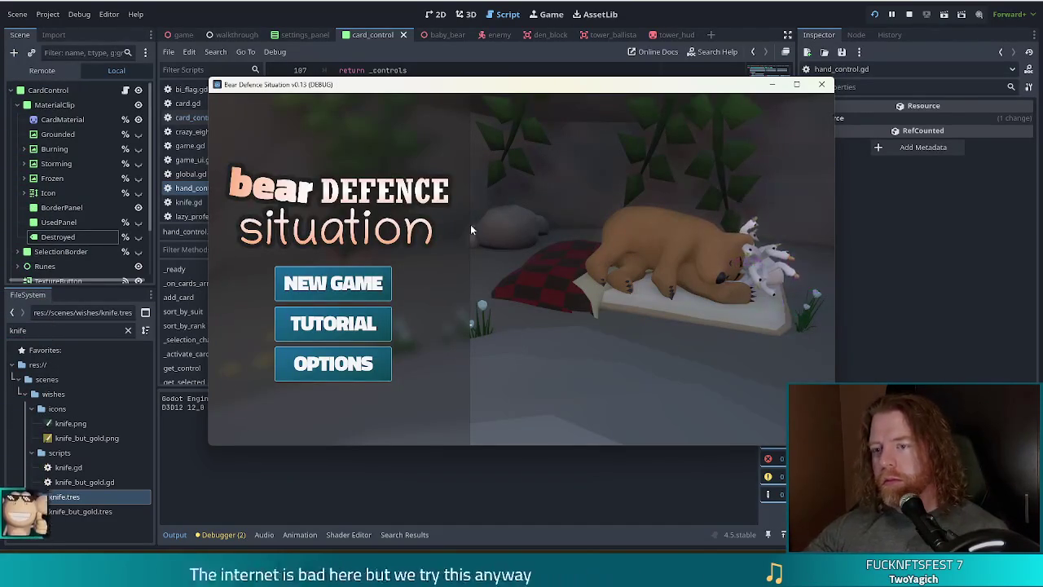
{"action": "left_click", "coordinate": [370, 277]}
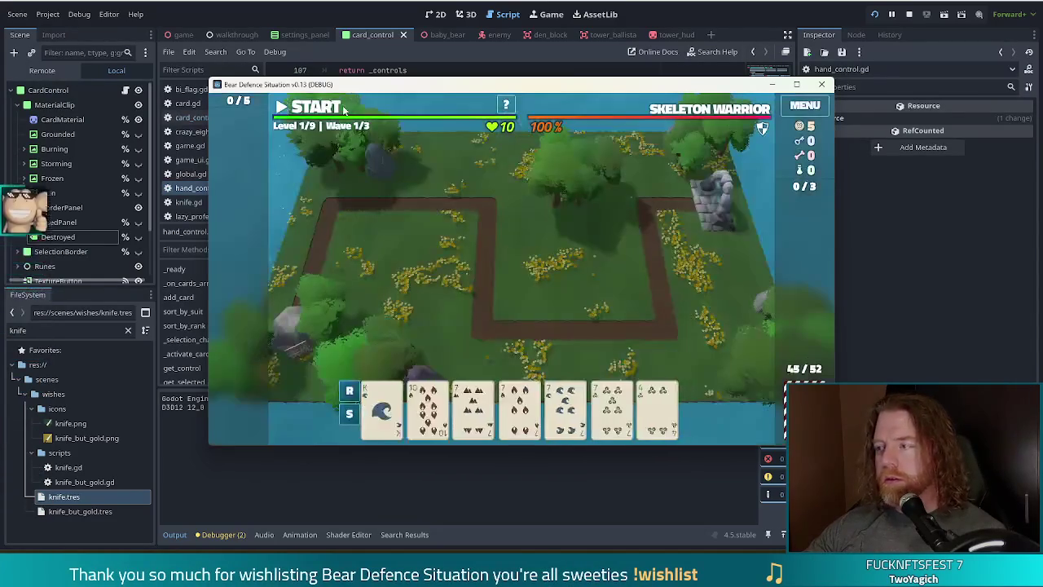
- Go from the camp to the level map and build a Ballista Tower from the four 7s
{"action": "left_click", "coordinate": [326, 107]}
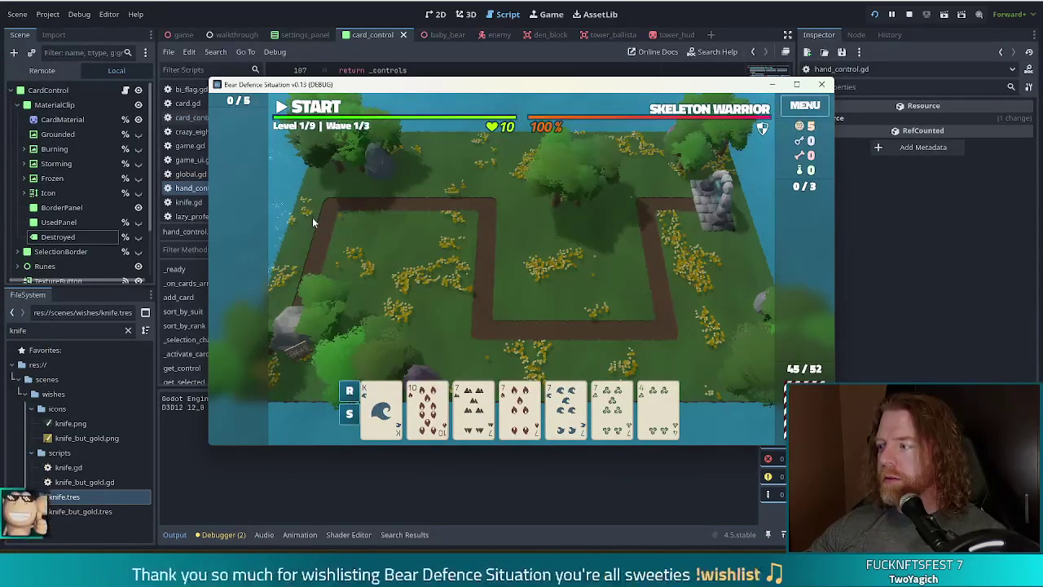
{"action": "mouse_move", "coordinate": [564, 438]}
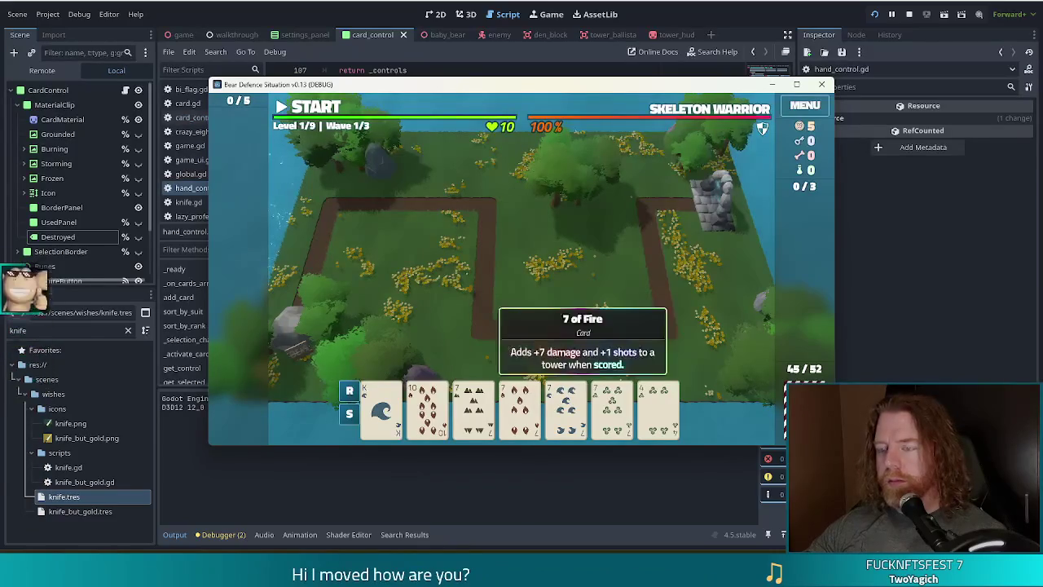
{"action": "left_click", "coordinate": [482, 416]}
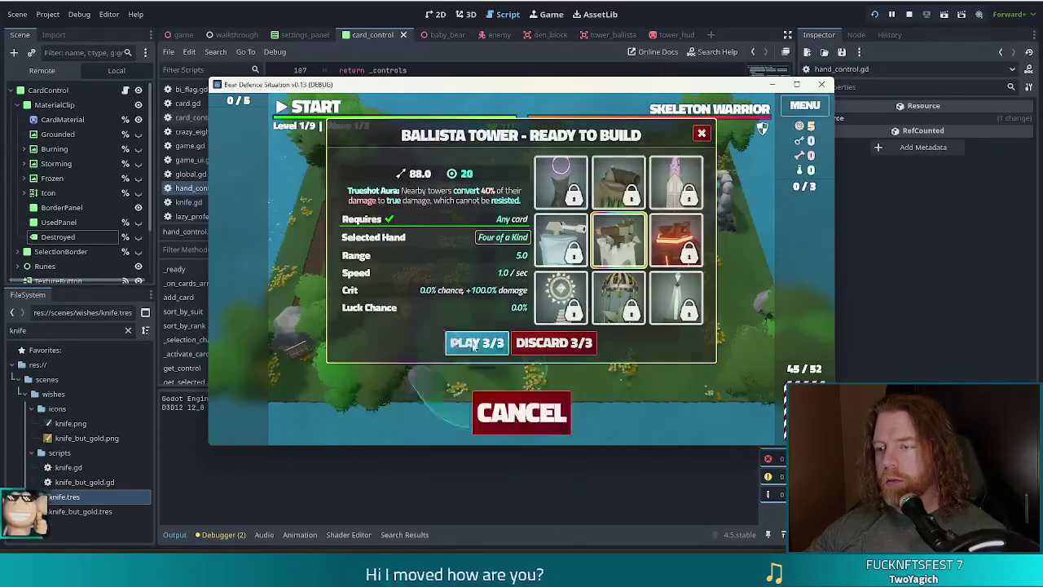
{"action": "left_click", "coordinate": [476, 342]}
{"action": "left_click", "coordinate": [532, 277]}
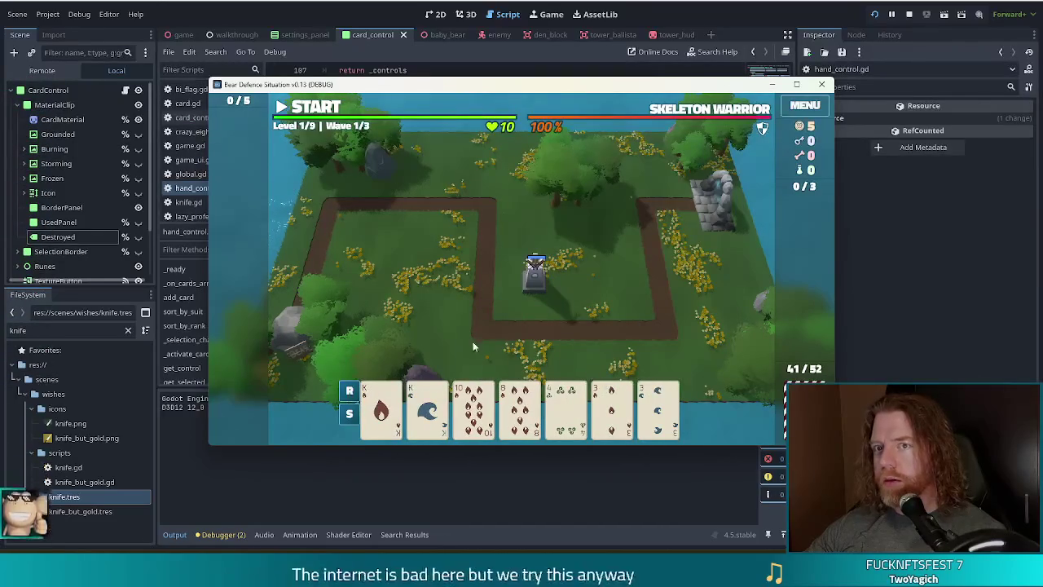
- Stop the game and inspect the _selection_changed() line in hand_control.gd's discard()
{"action": "key", "text": "F8"}
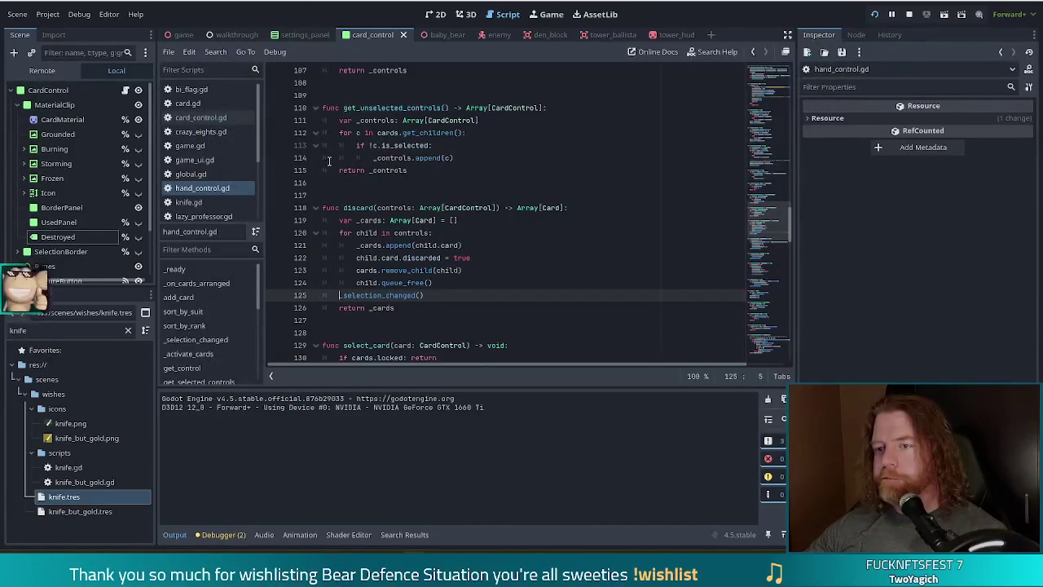
{"action": "left_click", "coordinate": [469, 293]}
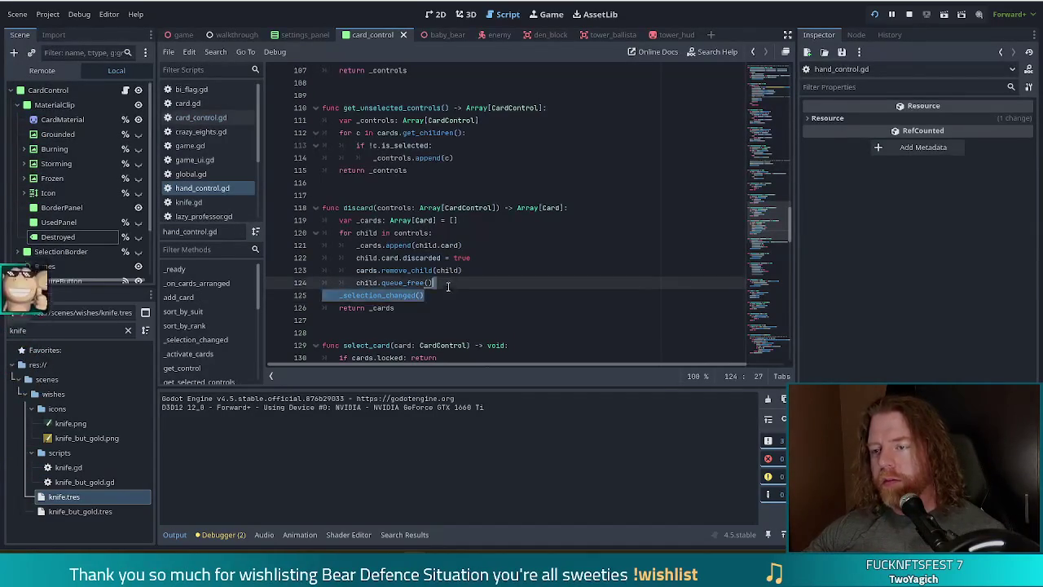
{"action": "left_click_drag", "start_coordinate": [450, 292], "coordinate": [455, 280]}
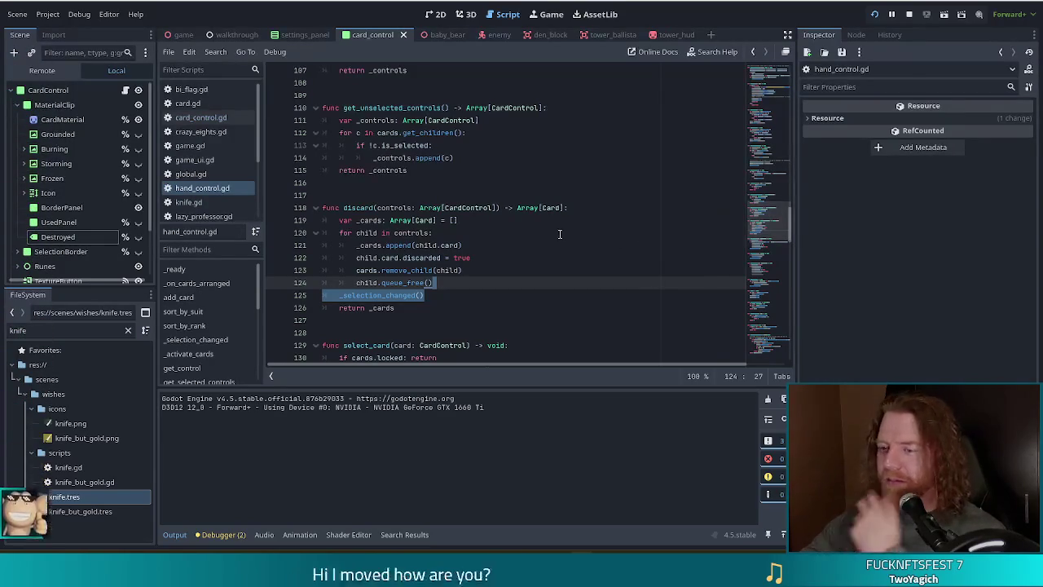
{"action": "left_click", "coordinate": [475, 261]}
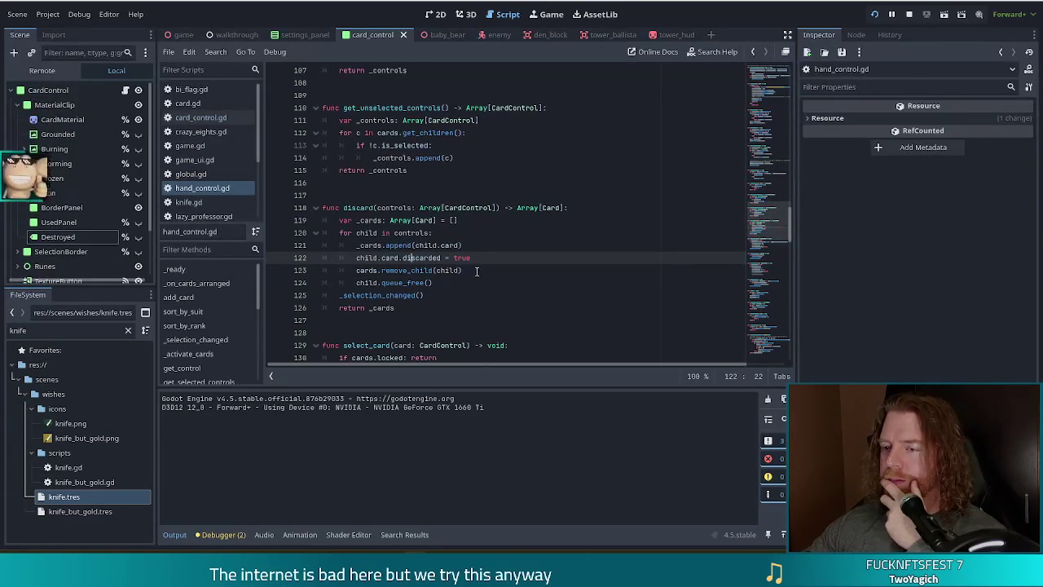
{"action": "left_click", "coordinate": [479, 274]}
{"action": "left_click", "coordinate": [443, 294]}
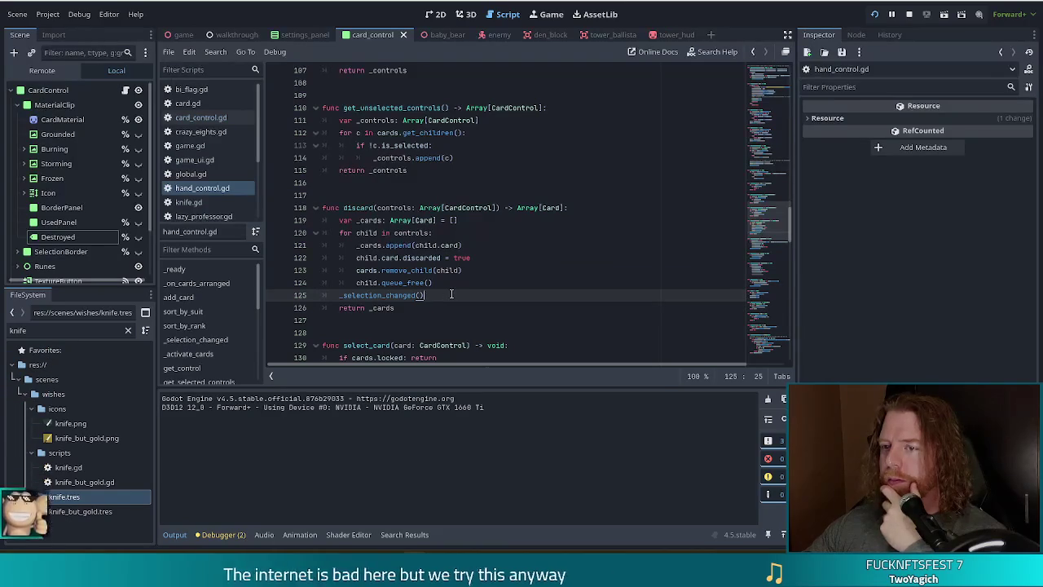
- Review lines 121–125 of discard(), including child.queue_free(), then switch to game.gd
{"action": "double_click", "coordinate": [416, 294]}
{"action": "left_click", "coordinate": [427, 290]}
{"action": "mouse_move", "coordinate": [427, 284]}
{"action": "left_mouse_down"}
{"action": "mouse_move", "coordinate": [397, 294]}
{"action": "mouse_move", "coordinate": [444, 284]}
{"action": "left_mouse_up"}
{"action": "left_click", "coordinate": [396, 294]}
{"action": "left_click", "coordinate": [389, 283]}
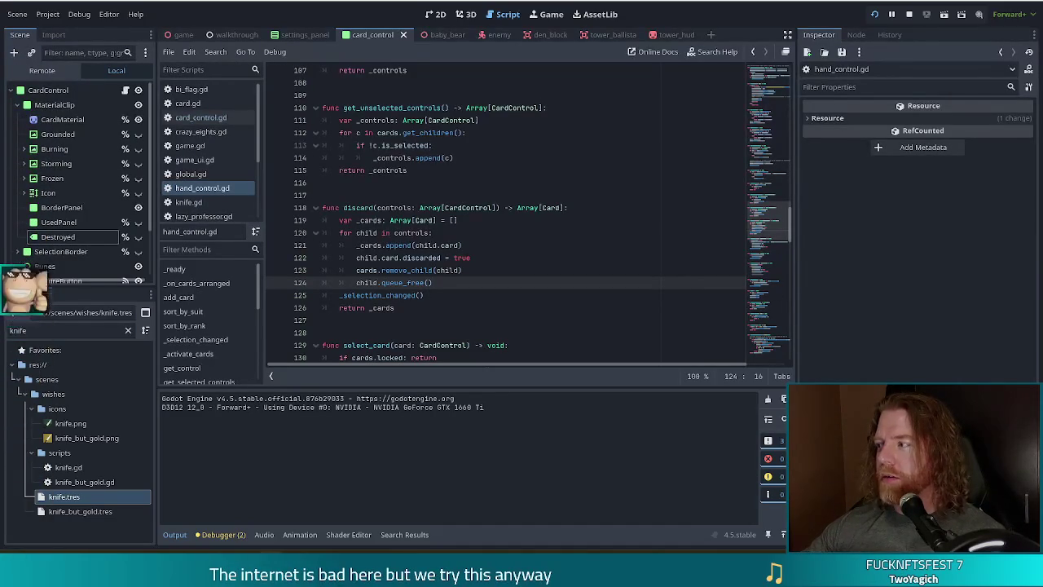
{"action": "left_click", "coordinate": [470, 247]}
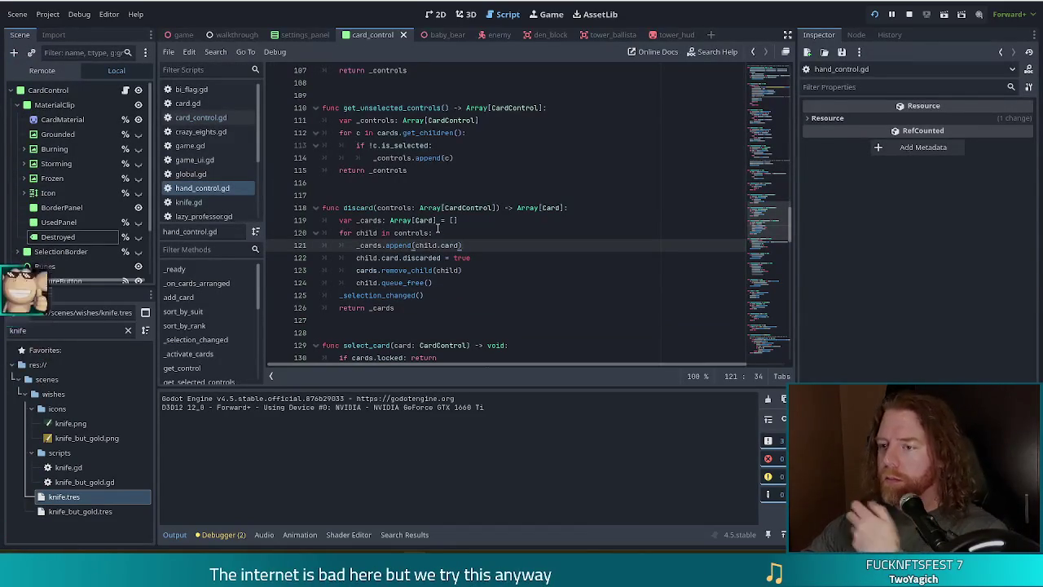
{"action": "left_click", "coordinate": [189, 145]}
{"action": "scroll", "coordinate": [466, 211], "scroll_direction": "up", "scroll_amount": 6}
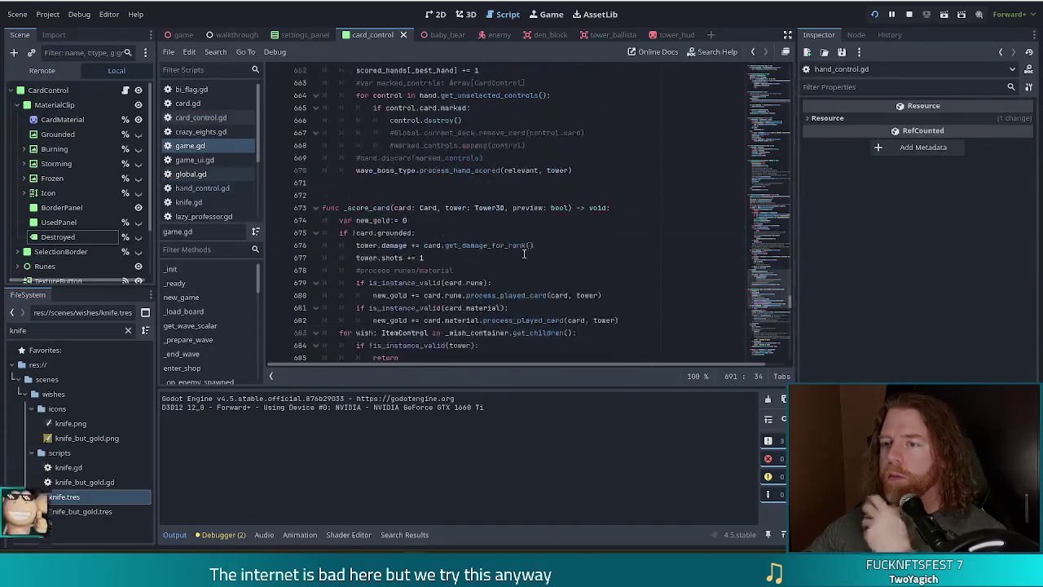
- Scroll up to func _score_hand on line 615 and insert an empty line below its signature
{"action": "left_click", "coordinate": [629, 207]}
{"action": "scroll", "coordinate": [629, 210], "scroll_direction": "up", "scroll_amount": 8}
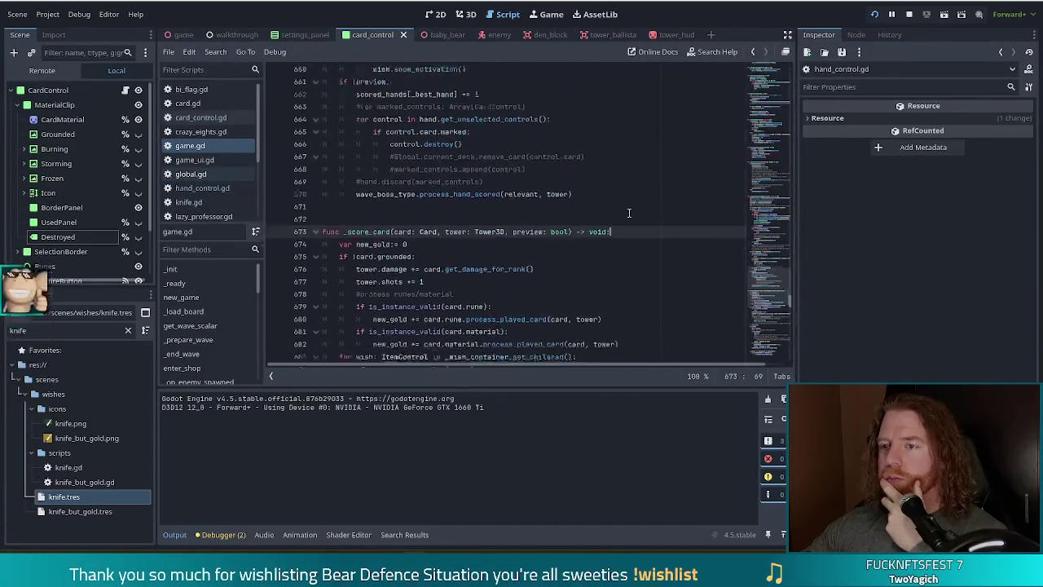
{"action": "scroll", "coordinate": [628, 212], "scroll_direction": "up", "scroll_amount": 8}
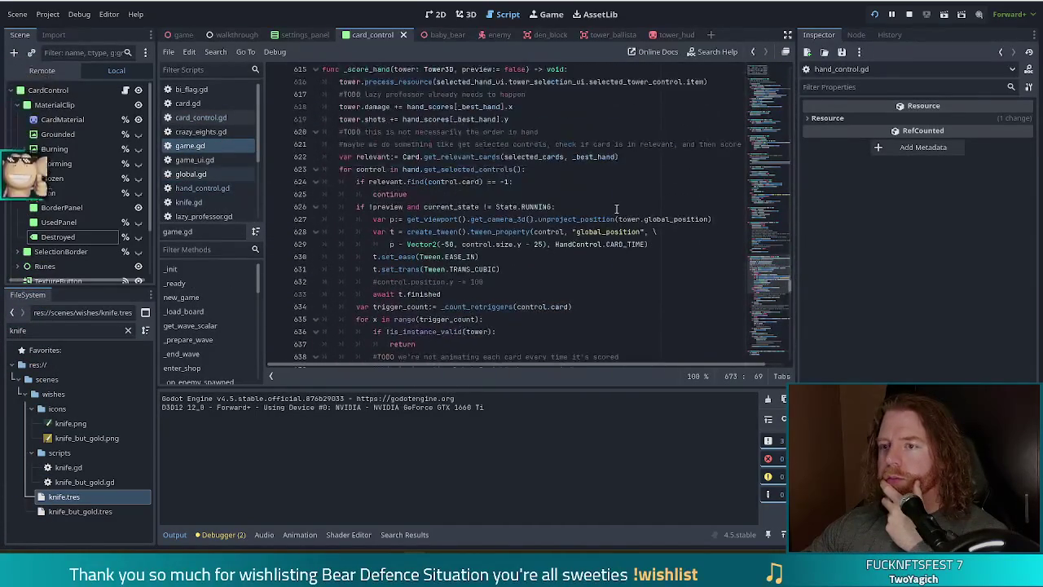
{"action": "scroll", "coordinate": [518, 151], "scroll_direction": "up", "scroll_amount": 2}
{"action": "left_click", "coordinate": [593, 140]}
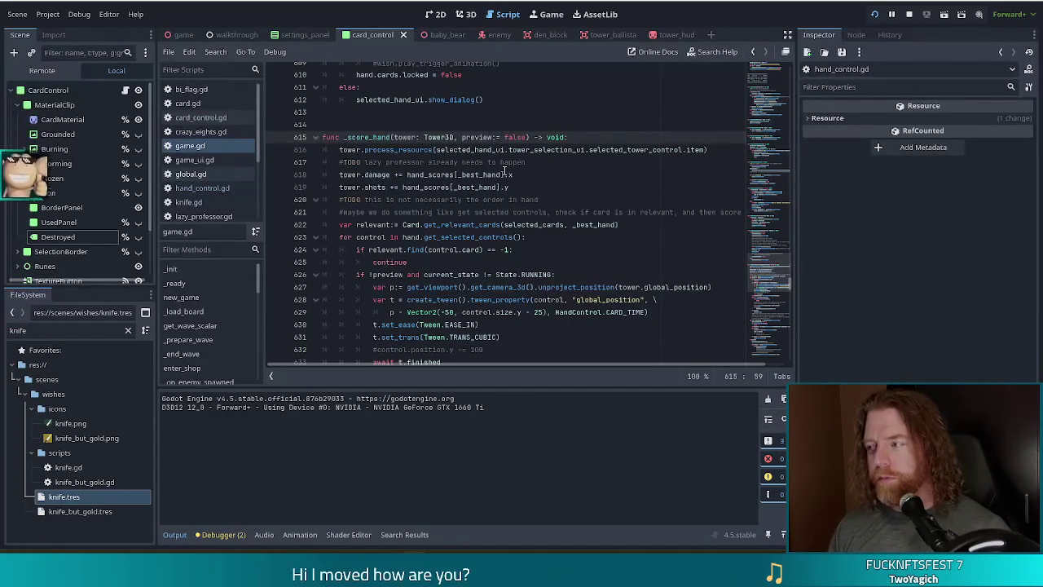
{"action": "key", "text": "Return"}
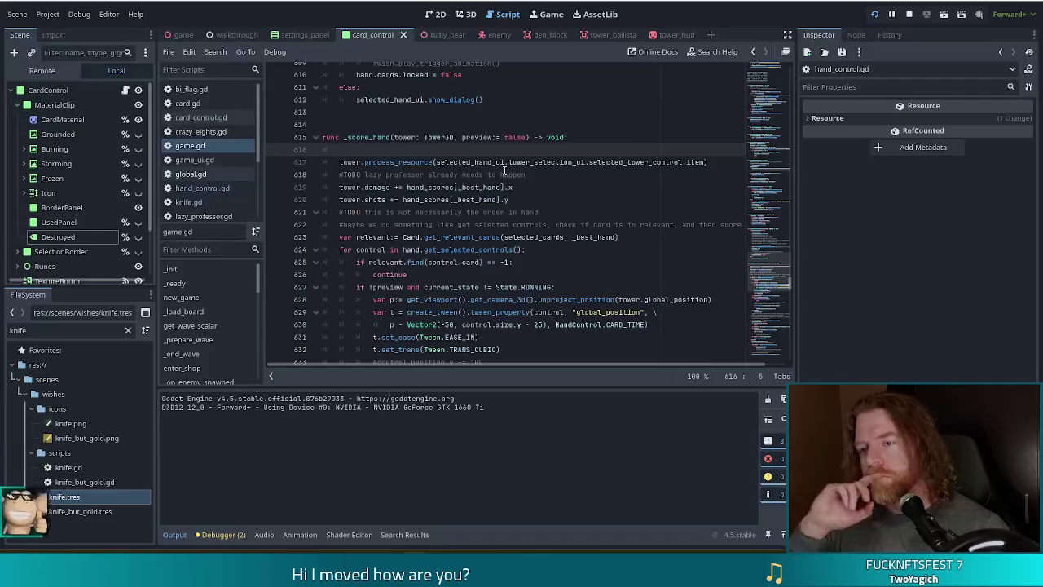
- Write 'is_hand_scoring = true' on the new first line of _score_hand
{"action": "type", "text": "if han"}
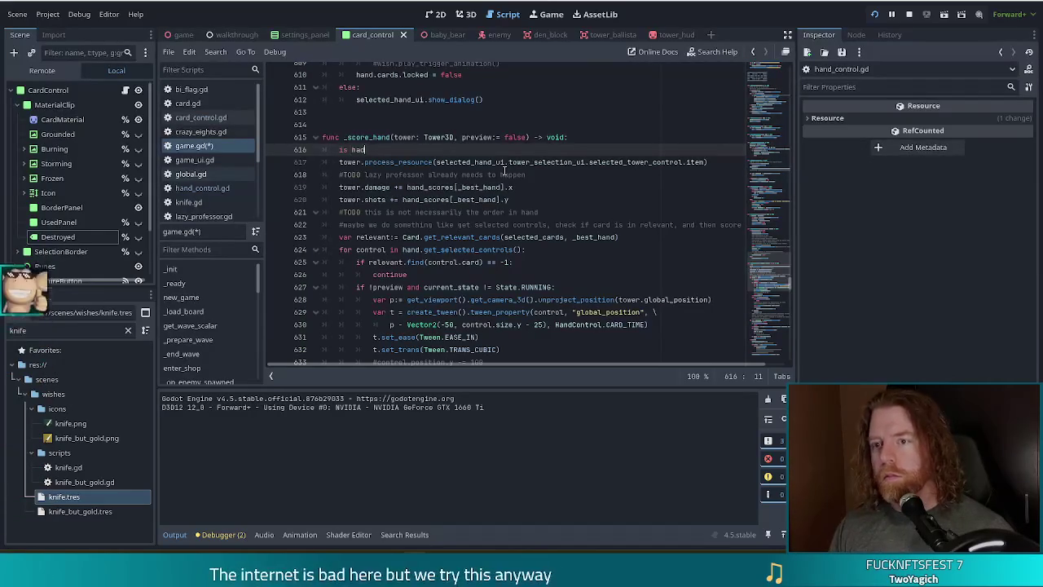
{"action": "type", "text": "_"}
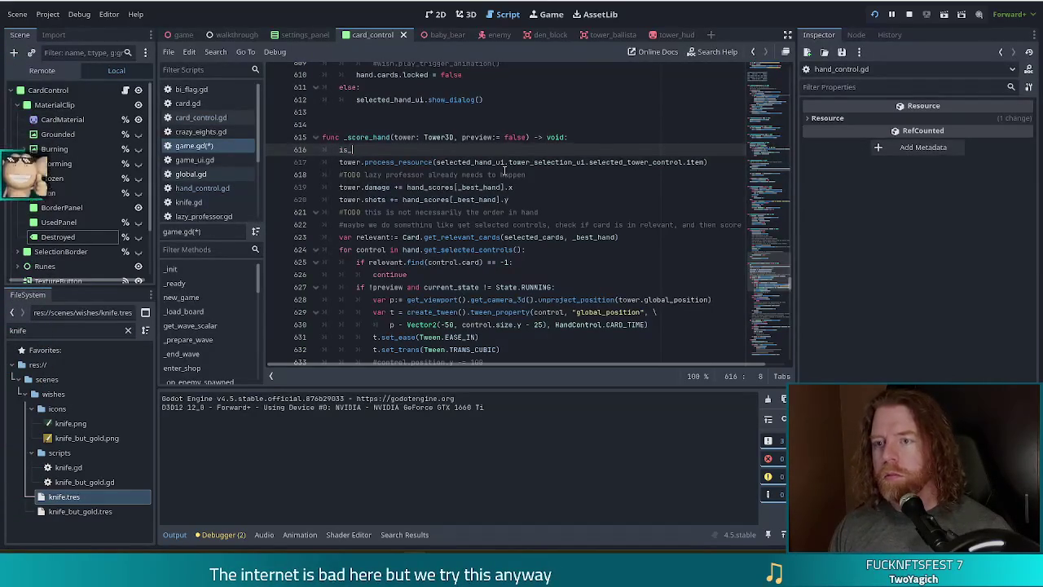
{"action": "type", "text": "hand_scoring"}
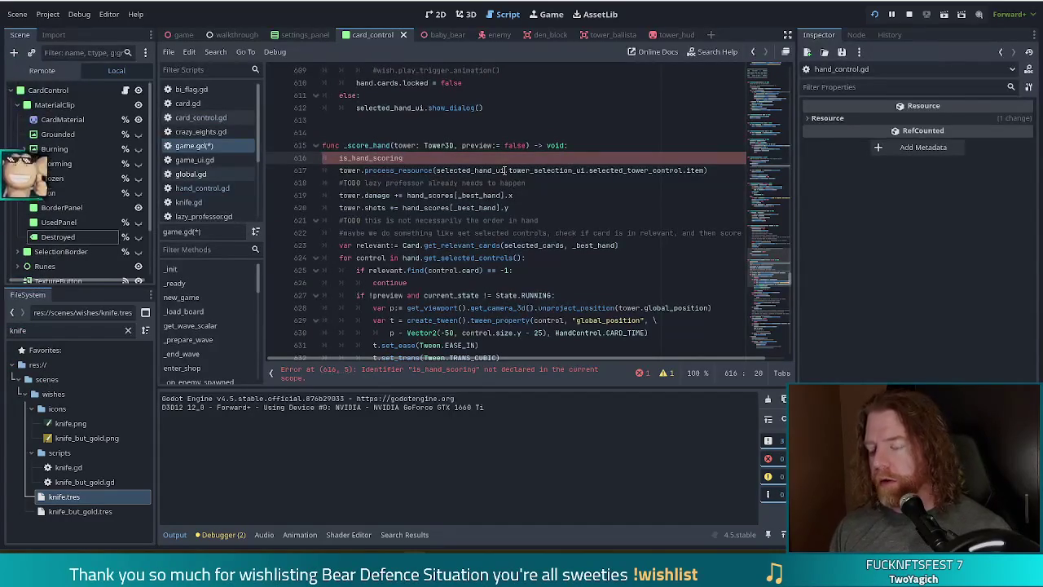
{"action": "type", "text": "= "}
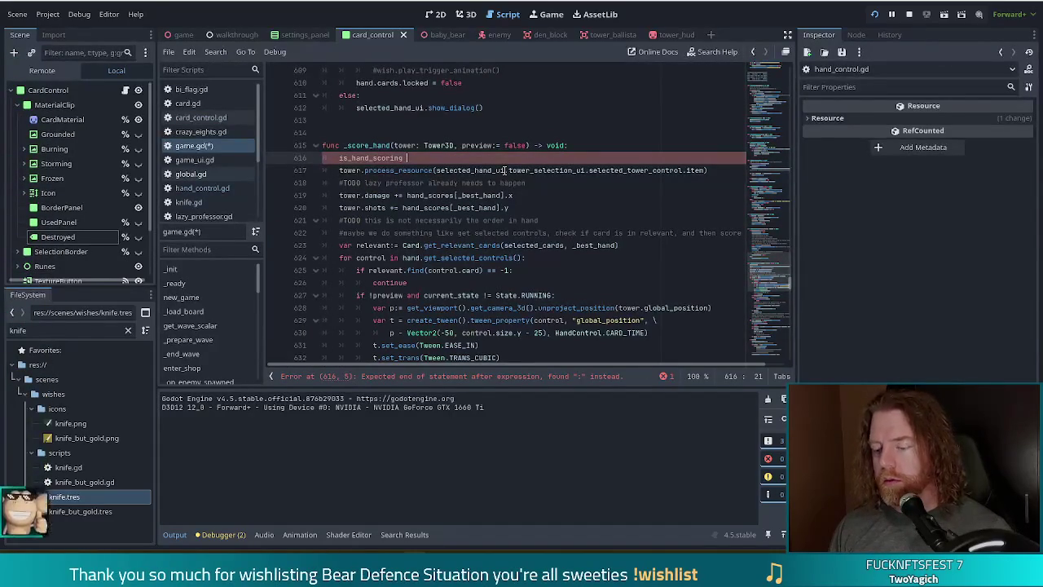
{"action": "type", "text": "true"}
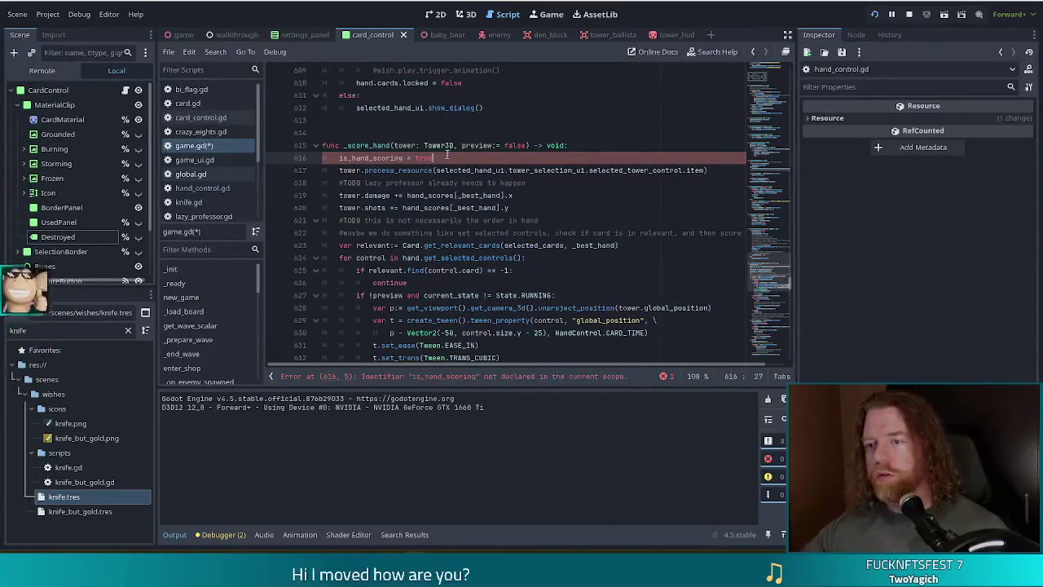
{"action": "scroll", "coordinate": [430, 199], "scroll_direction": "down", "scroll_amount": 12}
{"action": "scroll", "coordinate": [430, 200], "scroll_direction": "down", "scroll_amount": 4}
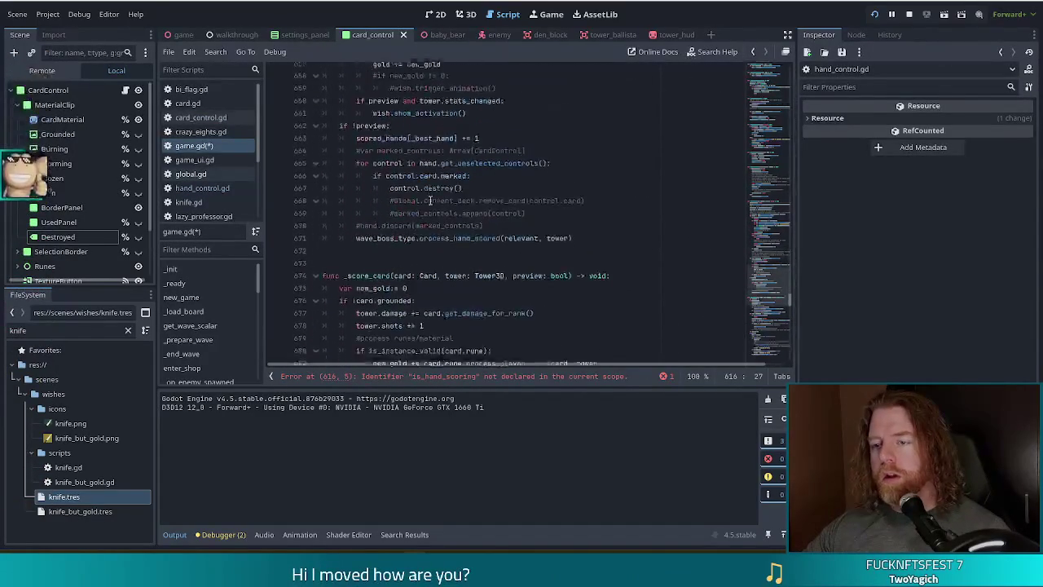
- Add 'is_hand_scoring = false' after the process_hand_scored call and save the script
{"action": "left_click", "coordinate": [575, 247]}
{"action": "key", "text": "Return"}
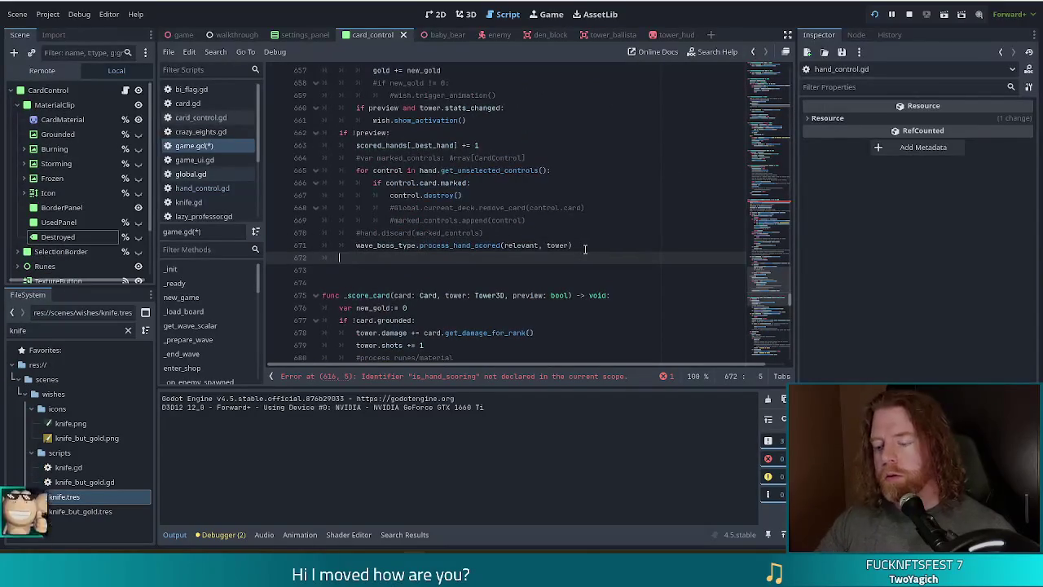
{"action": "type", "text": "is_hand"}
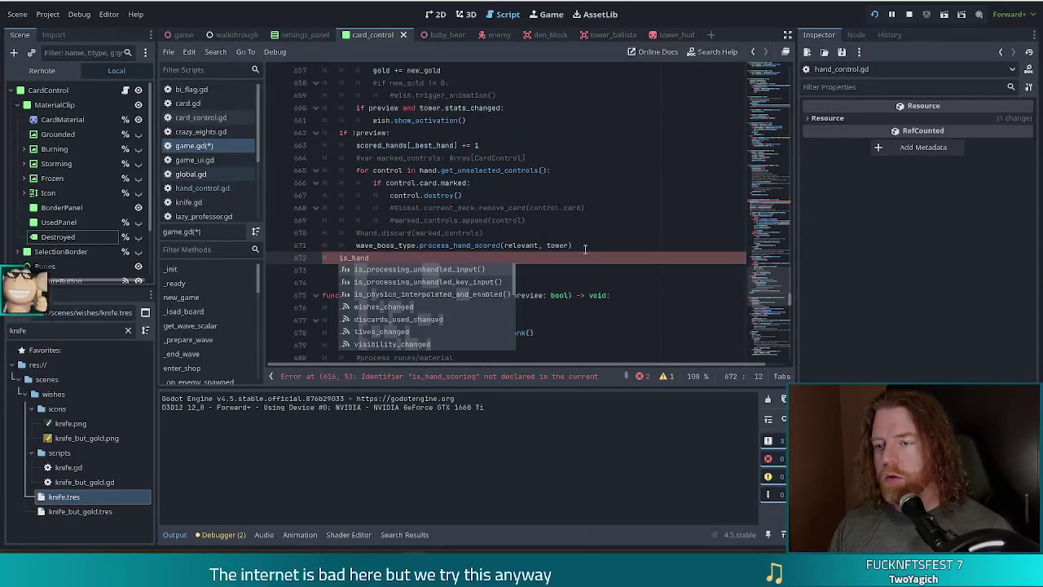
{"action": "type", "text": "_scoring =false"}
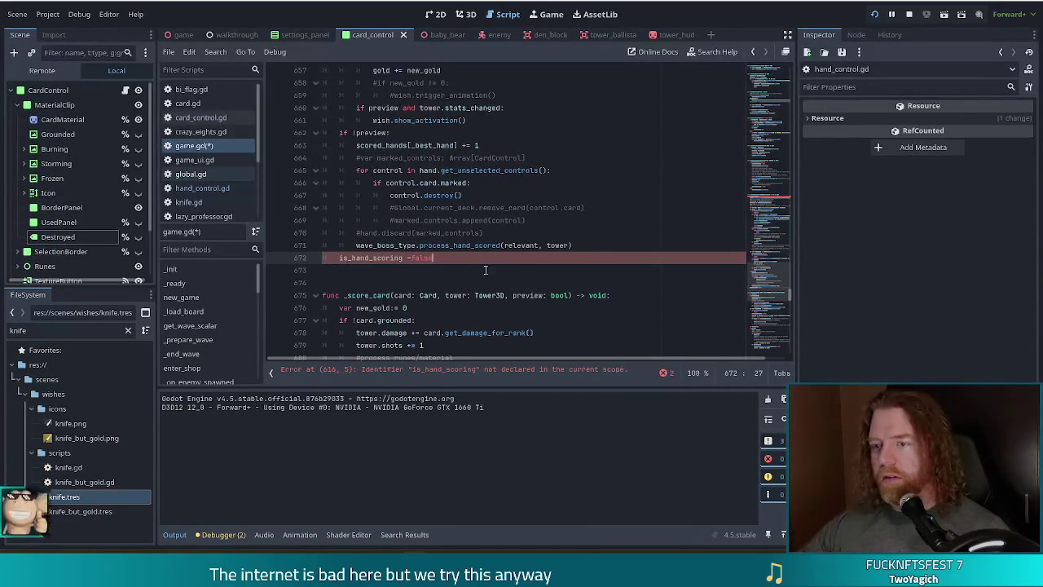
{"action": "key", "text": "BackSpace"}
{"action": "key", "text": "BackSpace"}
{"action": "key", "text": "BackSpace"}
{"action": "key", "text": "ctrl+s"}
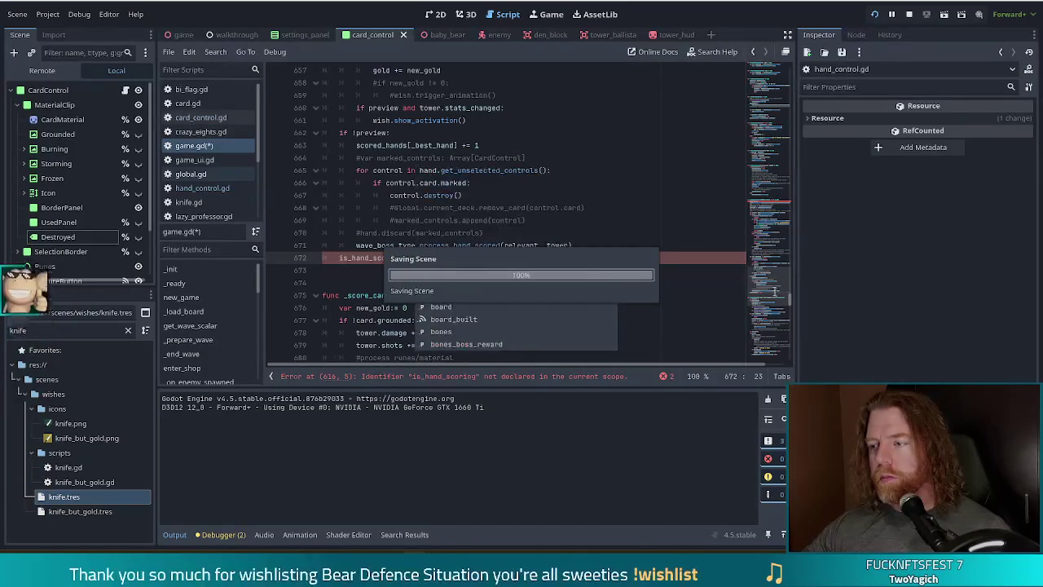
{"action": "left_click_drag", "start_coordinate": [775, 290], "coordinate": [768, 64]}
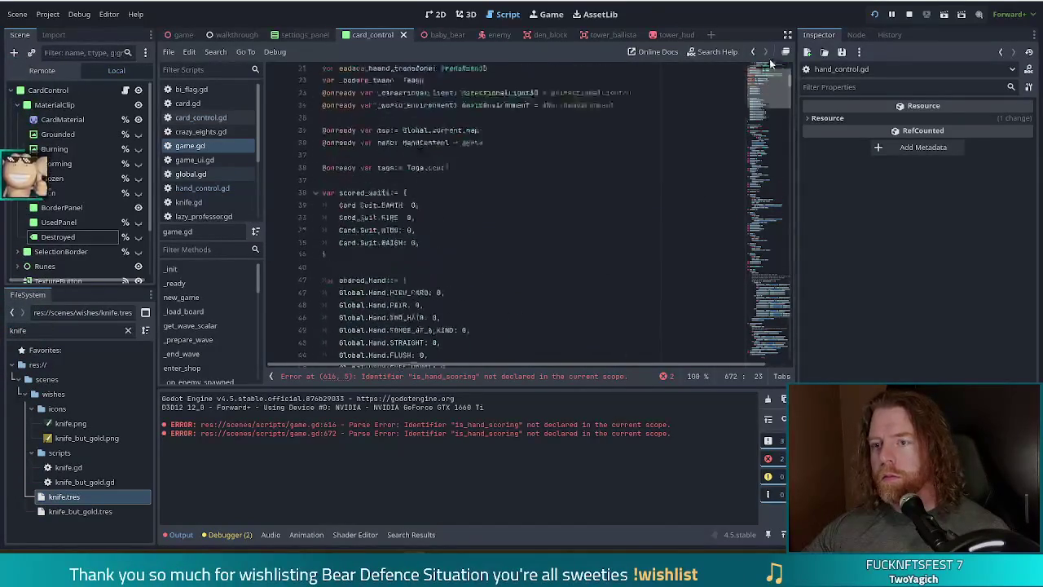
{"action": "left_click", "coordinate": [542, 161]}
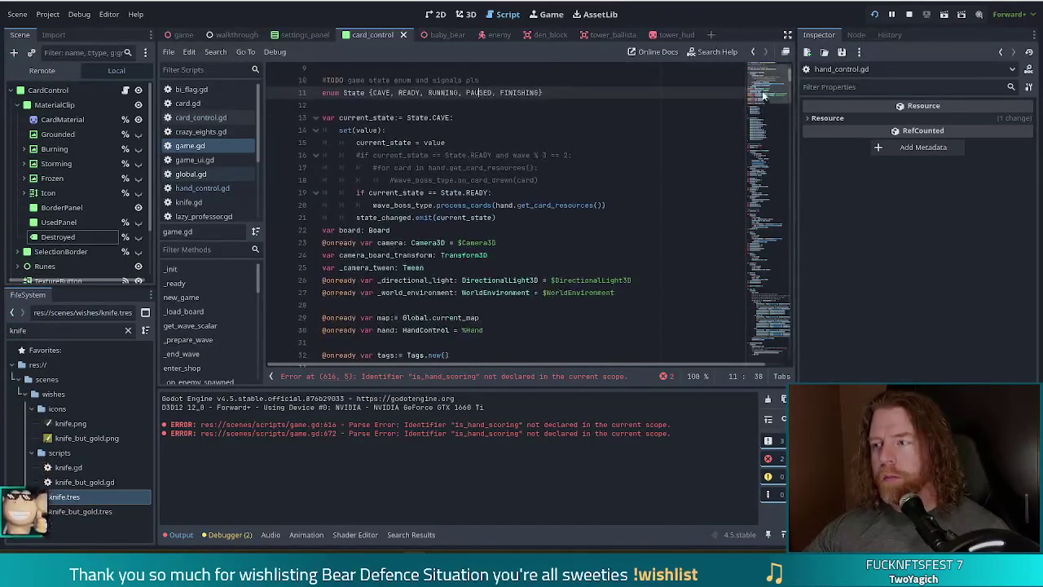
{"action": "scroll", "coordinate": [766, 111], "scroll_direction": "down", "scroll_amount": 12}
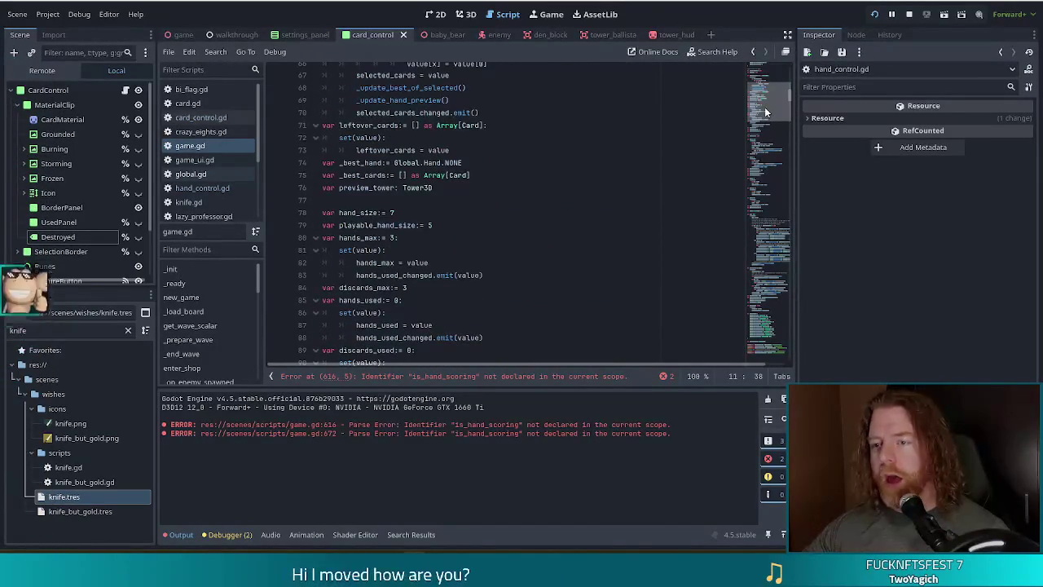
{"action": "scroll", "coordinate": [766, 114], "scroll_direction": "down", "scroll_amount": 4}
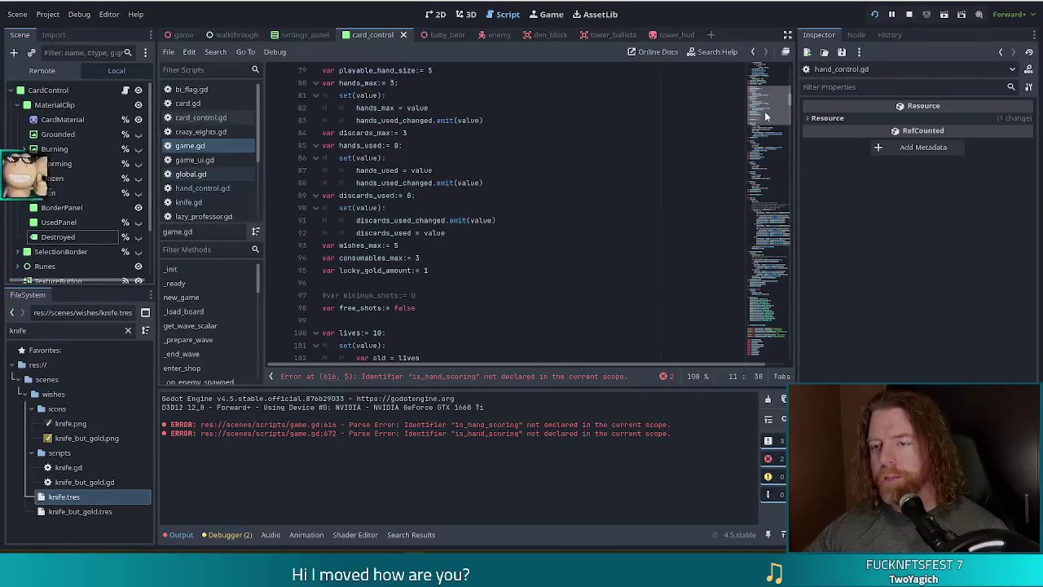
{"action": "left_click", "coordinate": [506, 195]}
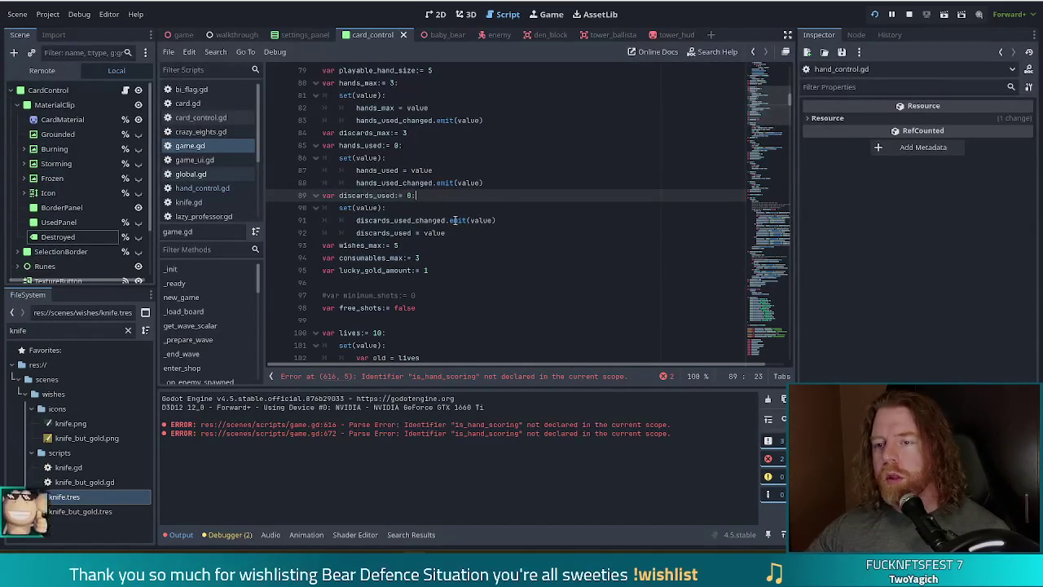
{"action": "scroll", "coordinate": [454, 220], "scroll_direction": "down", "scroll_amount": 2}
{"action": "scroll", "coordinate": [455, 220], "scroll_direction": "down", "scroll_amount": 12}
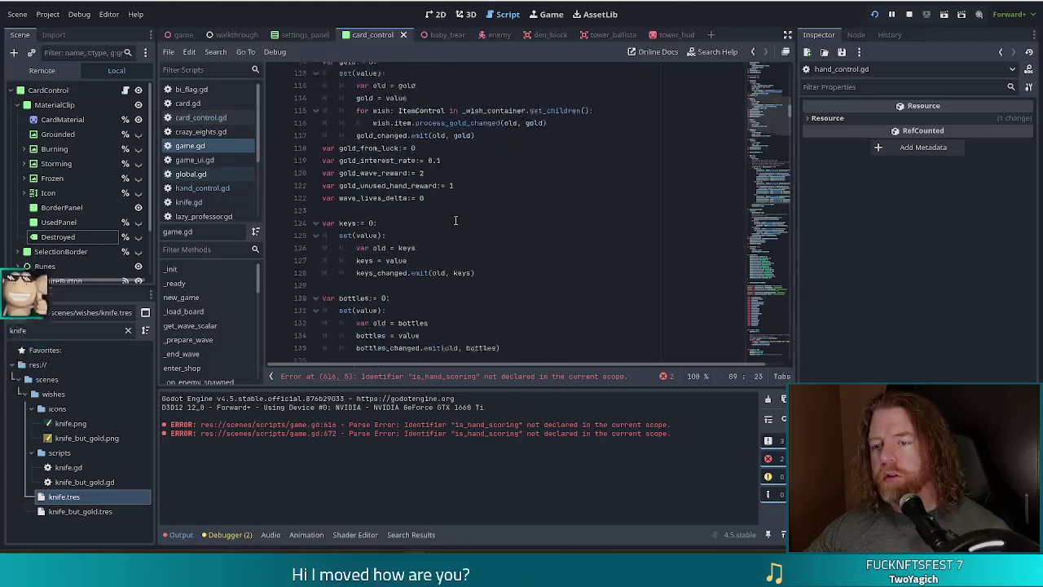
{"action": "scroll", "coordinate": [455, 220], "scroll_direction": "down", "scroll_amount": 13}
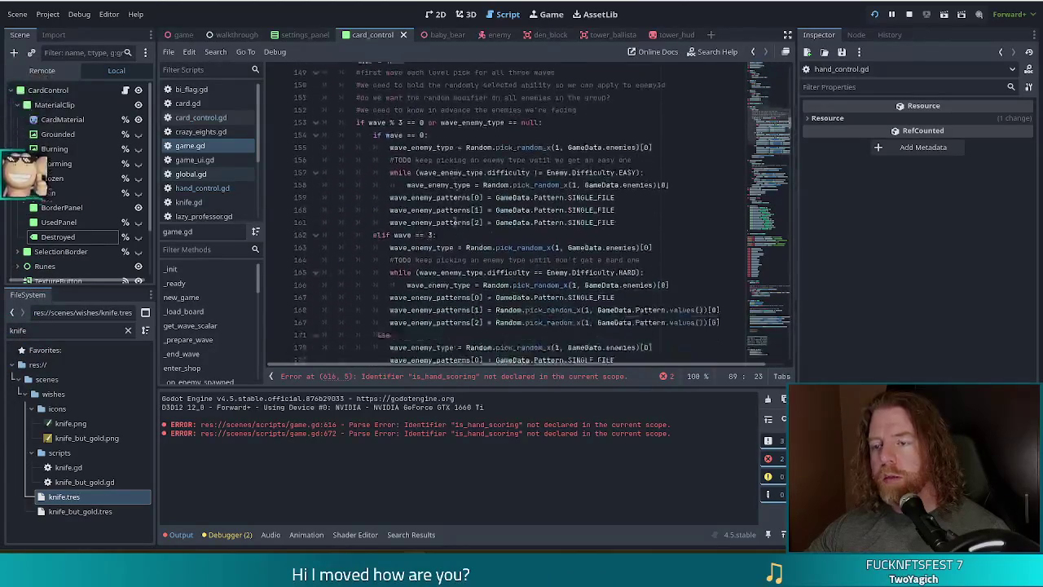
{"action": "scroll", "coordinate": [455, 222], "scroll_direction": "down", "scroll_amount": 5}
{"action": "left_click_drag", "start_coordinate": [770, 116], "coordinate": [763, 151]}
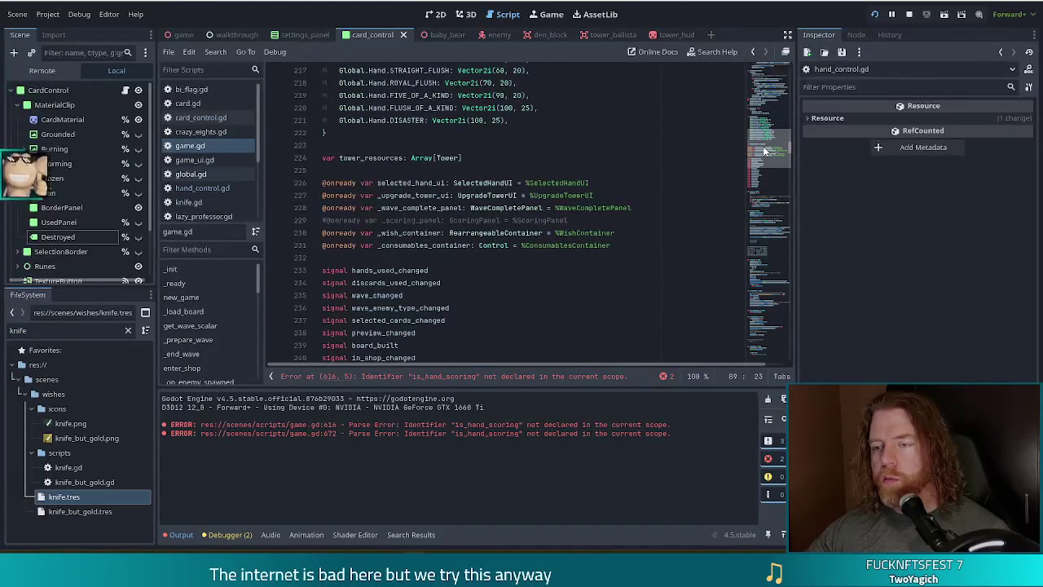
{"action": "left_click", "coordinate": [505, 208]}
{"action": "left_click_drag", "start_coordinate": [769, 147], "coordinate": [759, 133]}
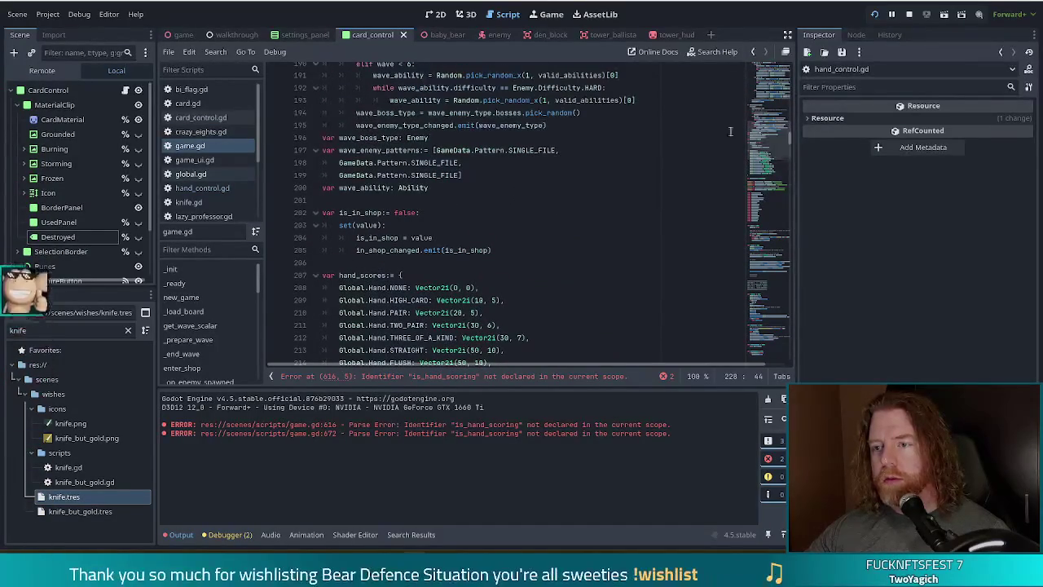
{"action": "left_click", "coordinate": [350, 213]}
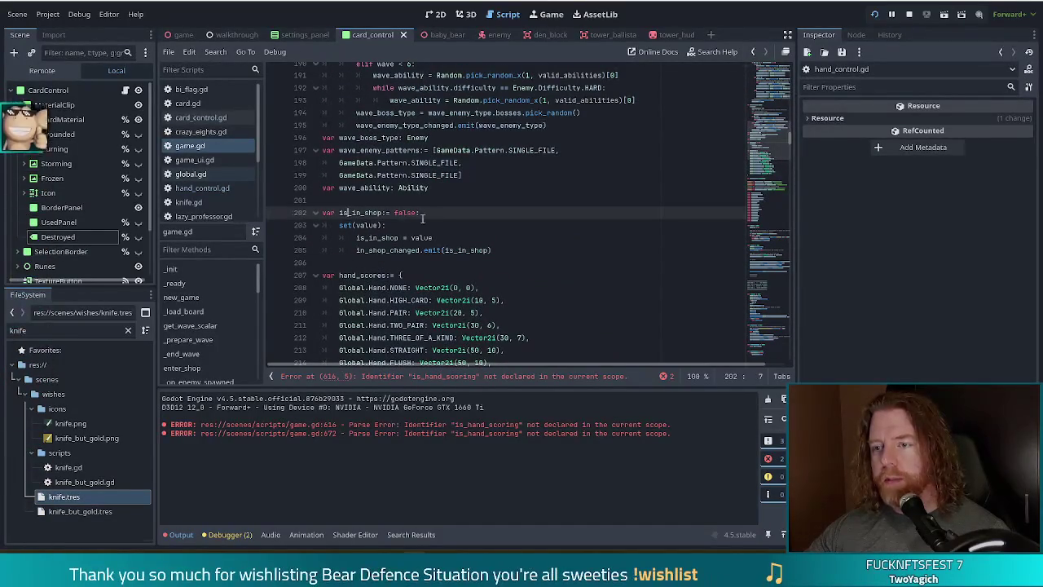
- Declare 'var is_hand_scoring := false' on an unindented line below the is_in_shop setter
{"action": "left_click", "coordinate": [512, 251]}
{"action": "key", "text": "Return"}
{"action": "key", "text": "BackSpace"}
{"action": "type", "text": "is_hand_s"}
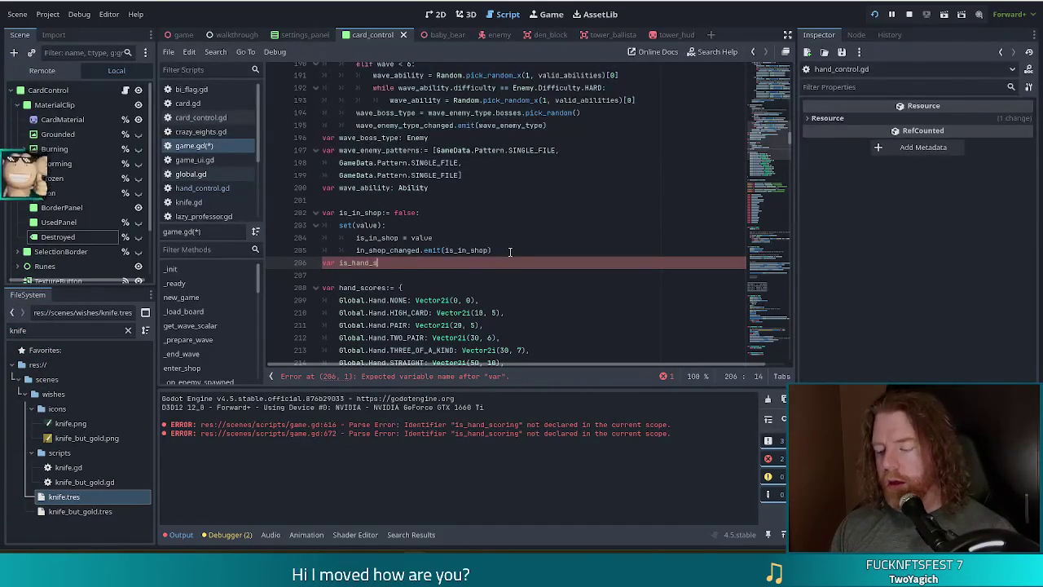
{"action": "type", "text": "coring:= false"}
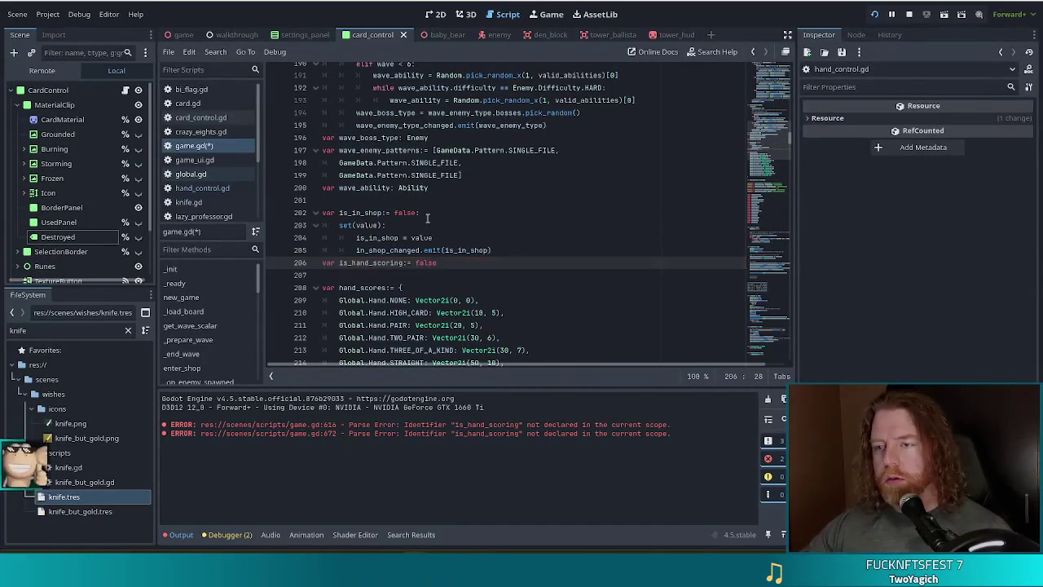
- Append '#TODO do we still use this?' to the is_in_shop declaration and save game.gd
{"action": "left_click", "coordinate": [469, 207]}
{"action": "type", "text": "#TODO do we still use this"}
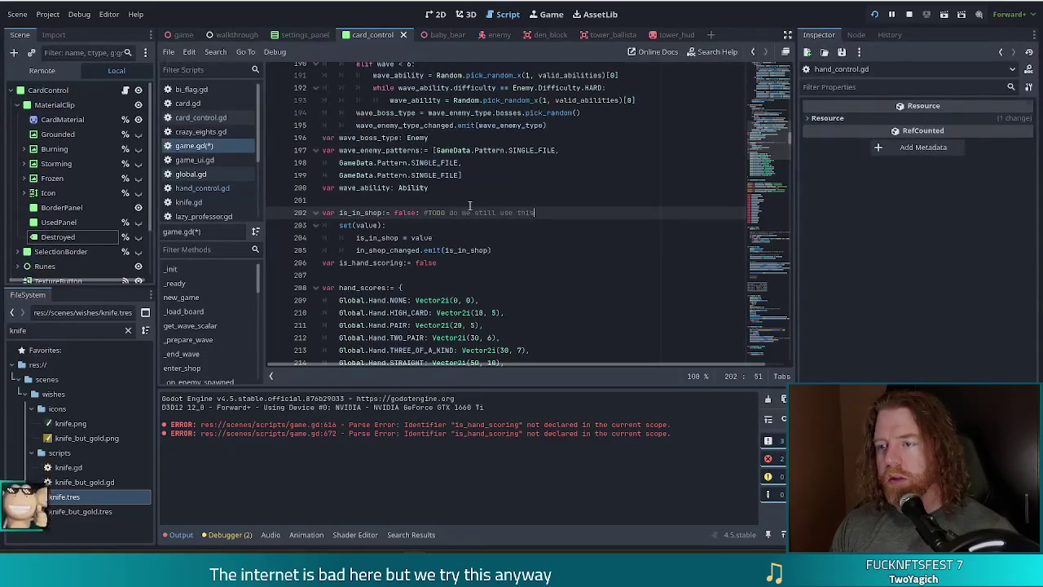
{"action": "type", "text": "?"}
{"action": "key", "text": "ctrl+s"}
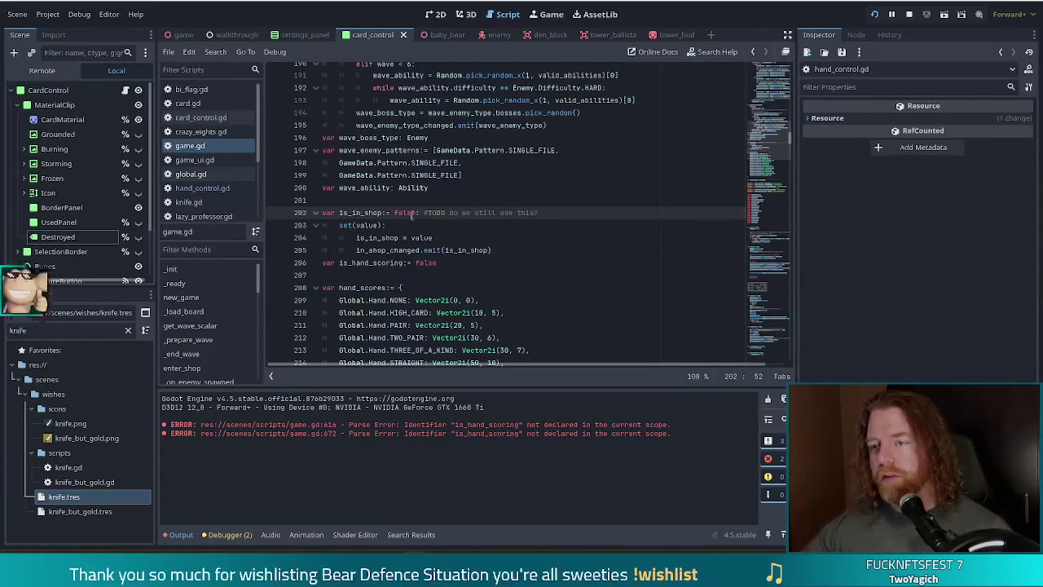
{"action": "left_click_drag", "start_coordinate": [363, 212], "coordinate": [424, 244]}
{"action": "left_click", "coordinate": [439, 237]}
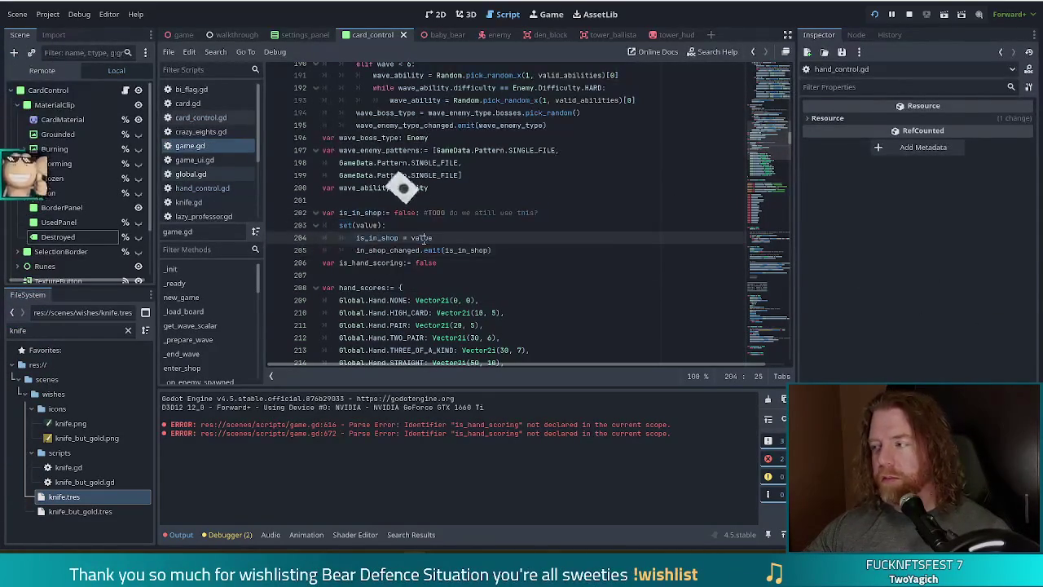
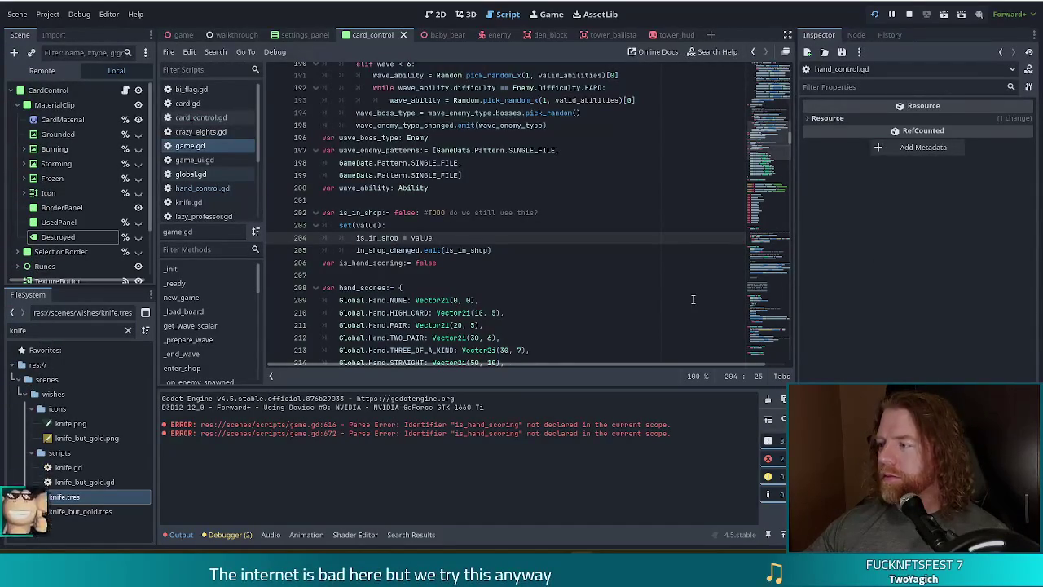
- Check the is_hand_scoring declaration in game.gd, then filter FileSystem by 'seected'
{"action": "left_click", "coordinate": [449, 251]}
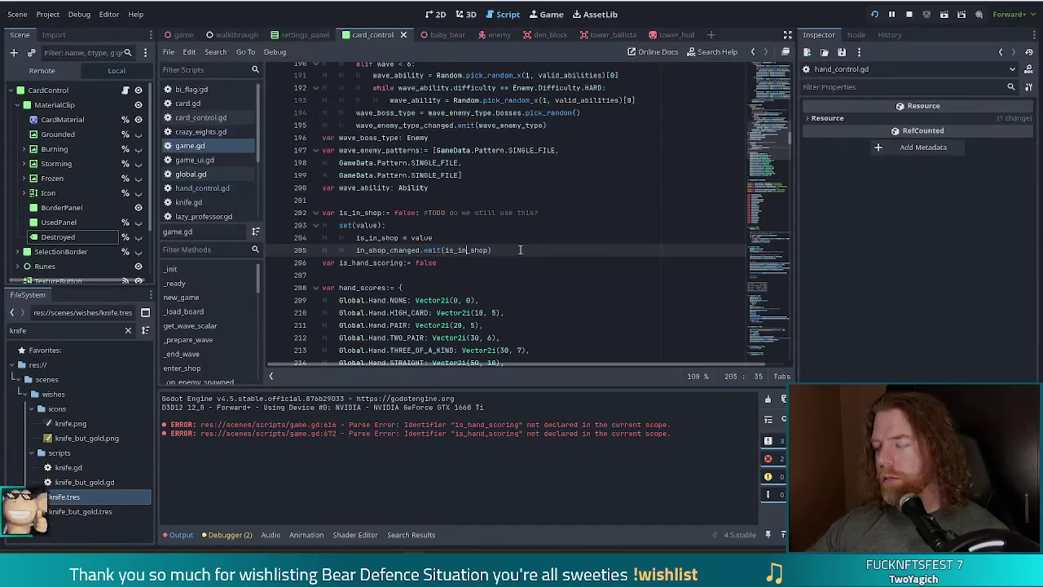
{"action": "left_click", "coordinate": [348, 262]}
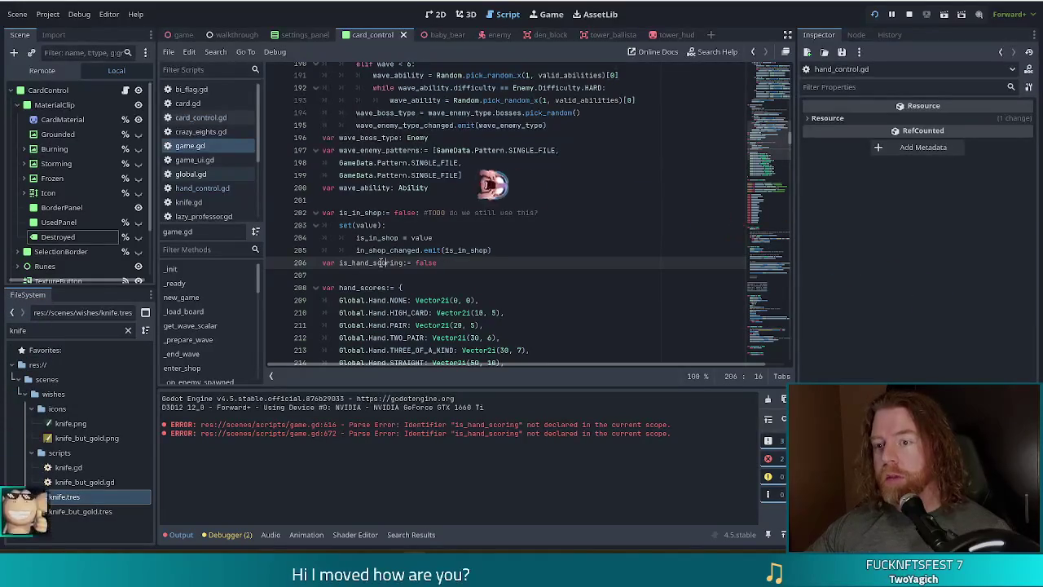
{"action": "mouse_move", "coordinate": [399, 255]}
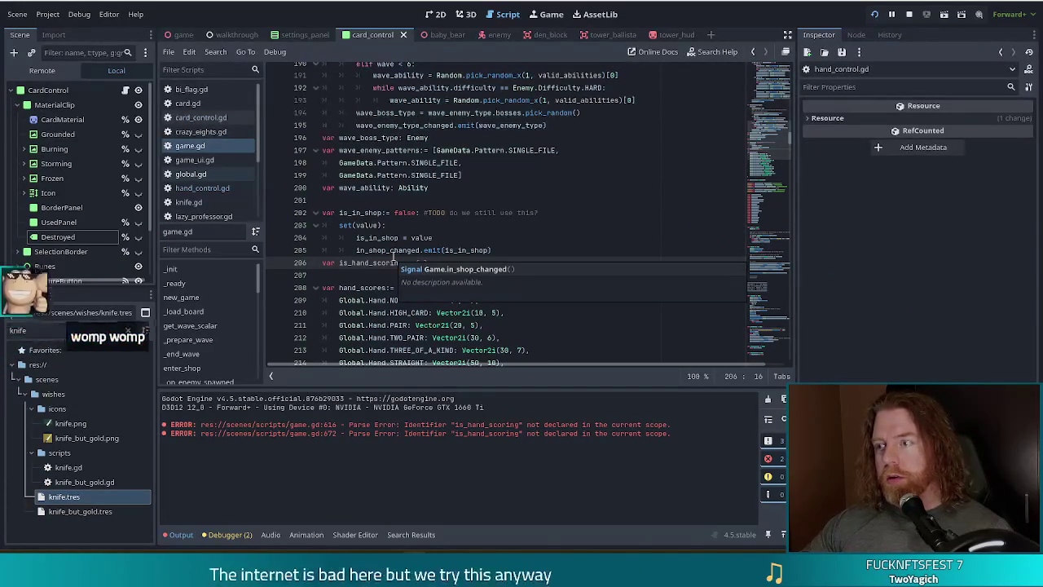
{"action": "double_click", "coordinate": [49, 330]}
{"action": "type", "text": "se"}
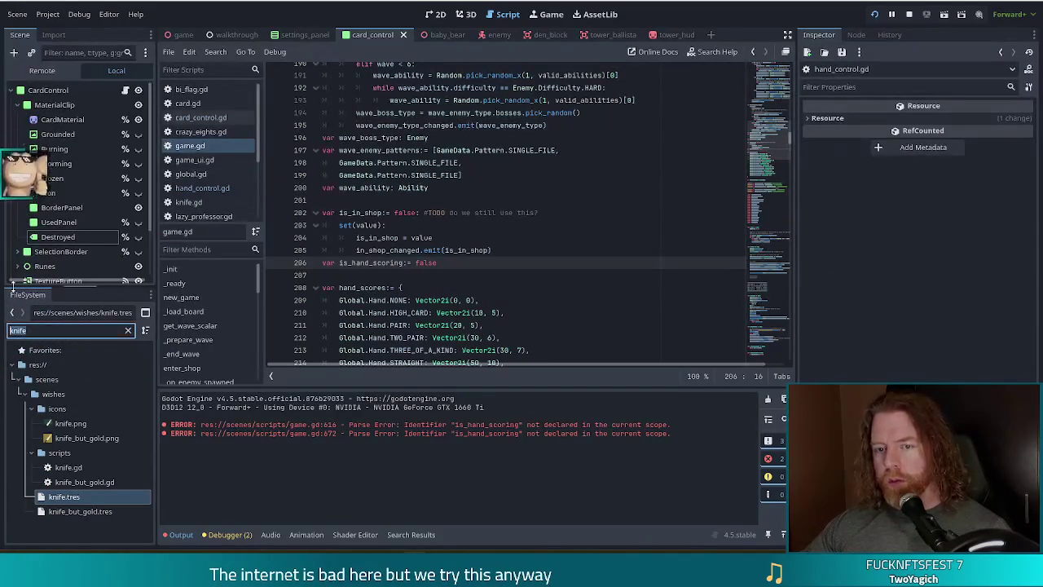
{"action": "type", "text": "lected_hand"}
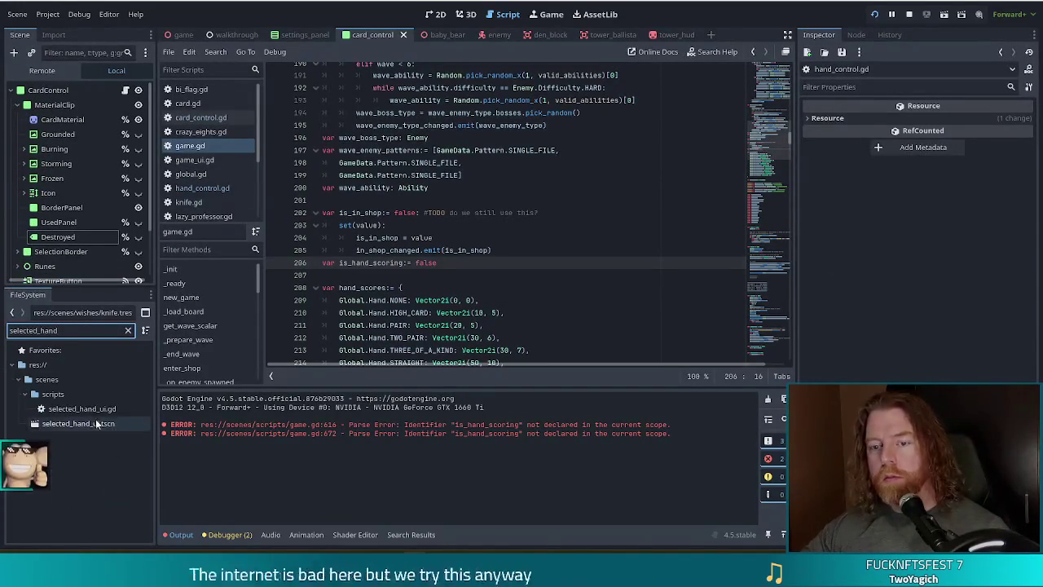
- Open selected_hand_ui.gd and inspect the hand setter's cave-state check and unlock-button signal
{"action": "double_click", "coordinate": [104, 408]}
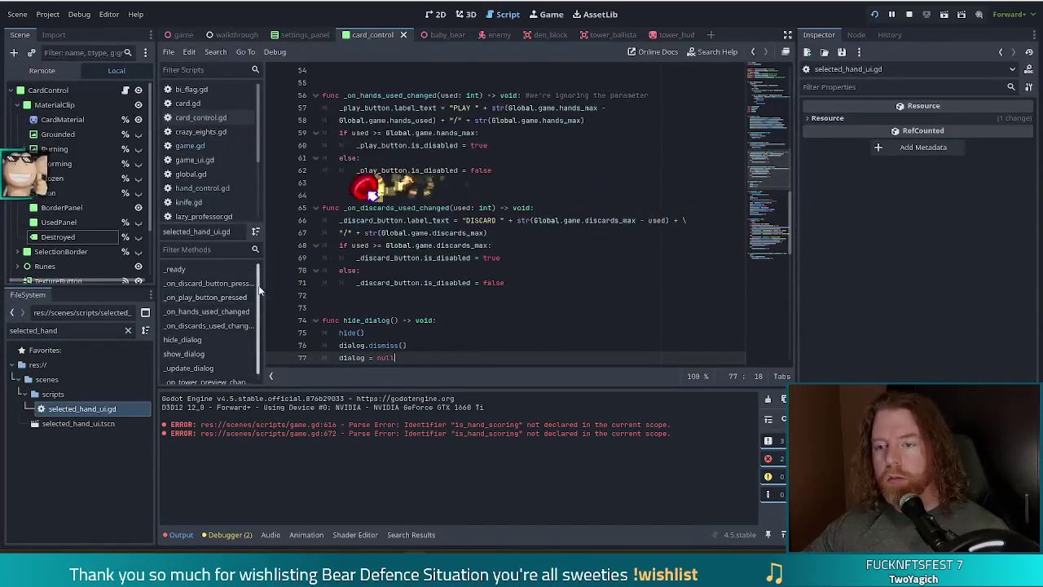
{"action": "mouse_move", "coordinate": [767, 158]}
{"action": "left_mouse_down"}
{"action": "mouse_move", "coordinate": [777, 139]}
{"action": "mouse_move", "coordinate": [770, 99]}
{"action": "left_mouse_up"}
{"action": "scroll", "coordinate": [770, 99], "scroll_direction": "up", "scroll_amount": 2}
{"action": "left_click", "coordinate": [648, 99]}
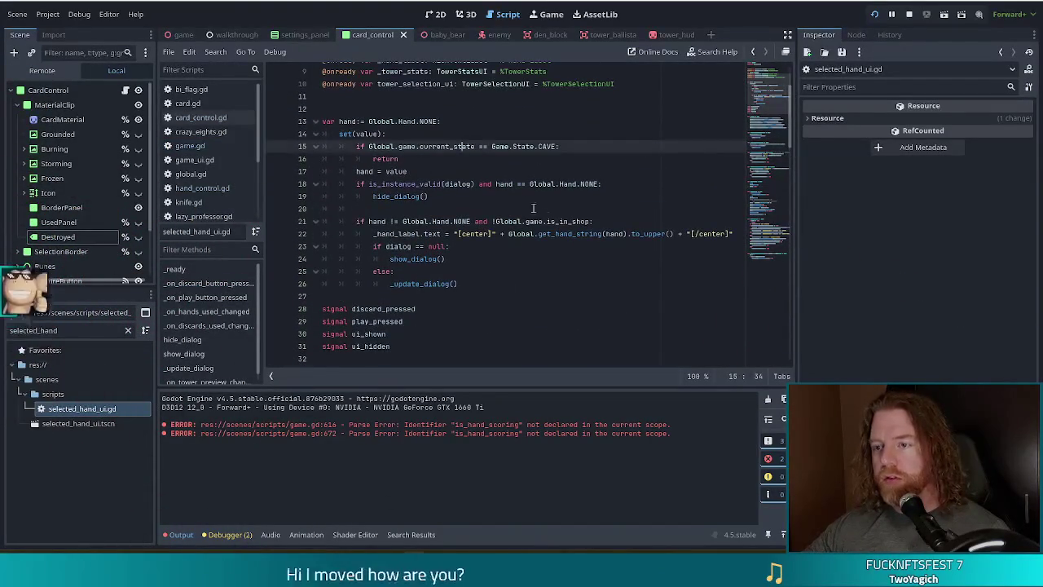
{"action": "scroll", "coordinate": [538, 220], "scroll_direction": "down", "scroll_amount": 5}
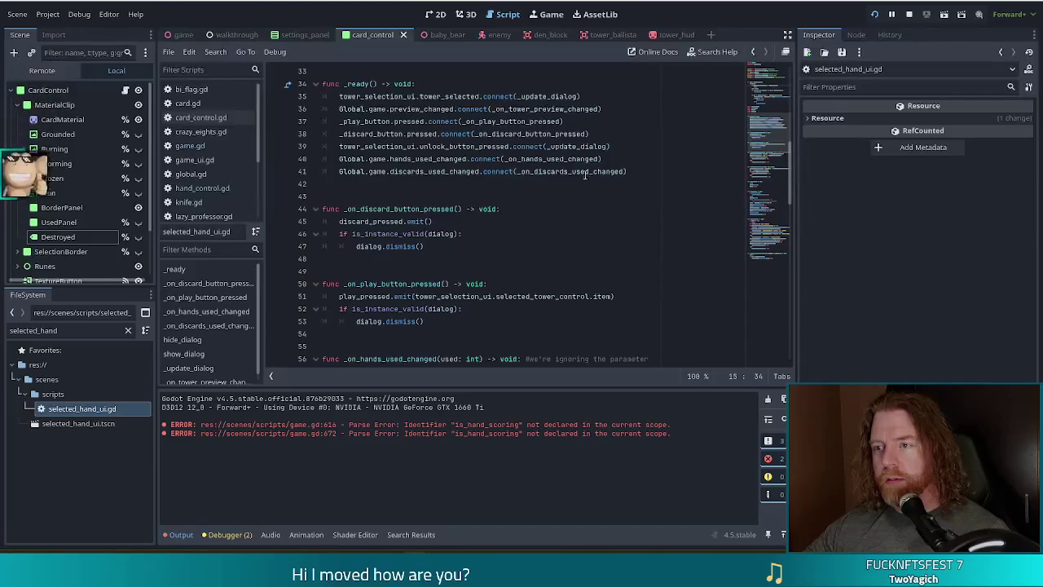
{"action": "left_click", "coordinate": [437, 147]}
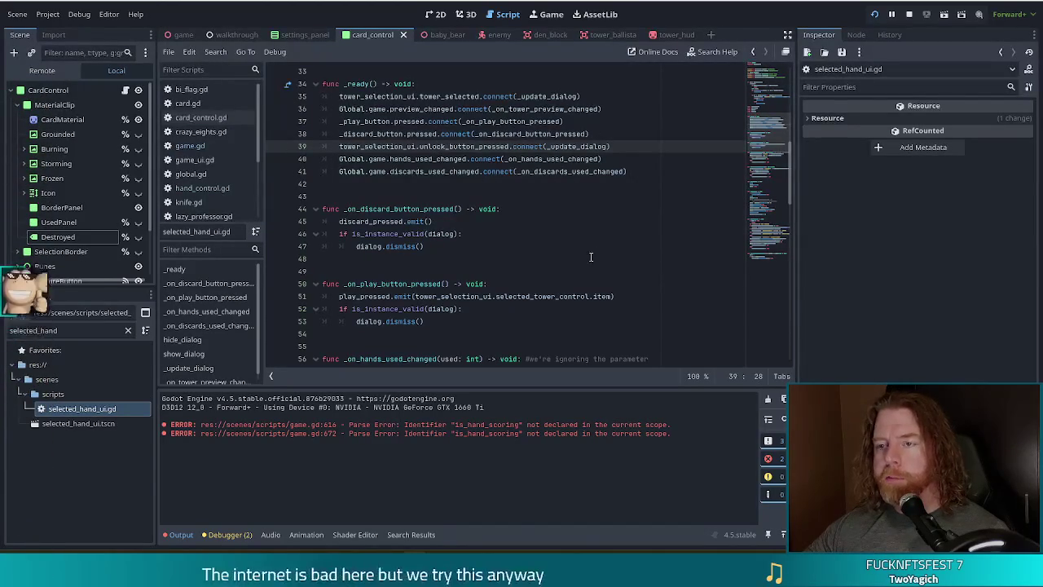
- Trace the hand variable and its setter down to the show_dialog() call and dialog null check
{"action": "scroll", "coordinate": [522, 259], "scroll_direction": "up", "scroll_amount": 7}
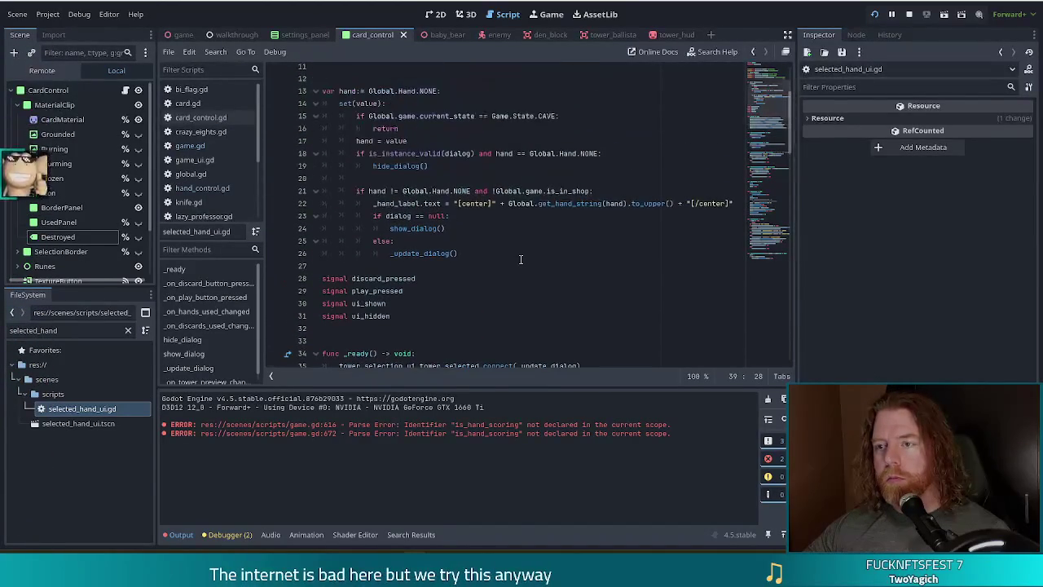
{"action": "left_click", "coordinate": [461, 107]}
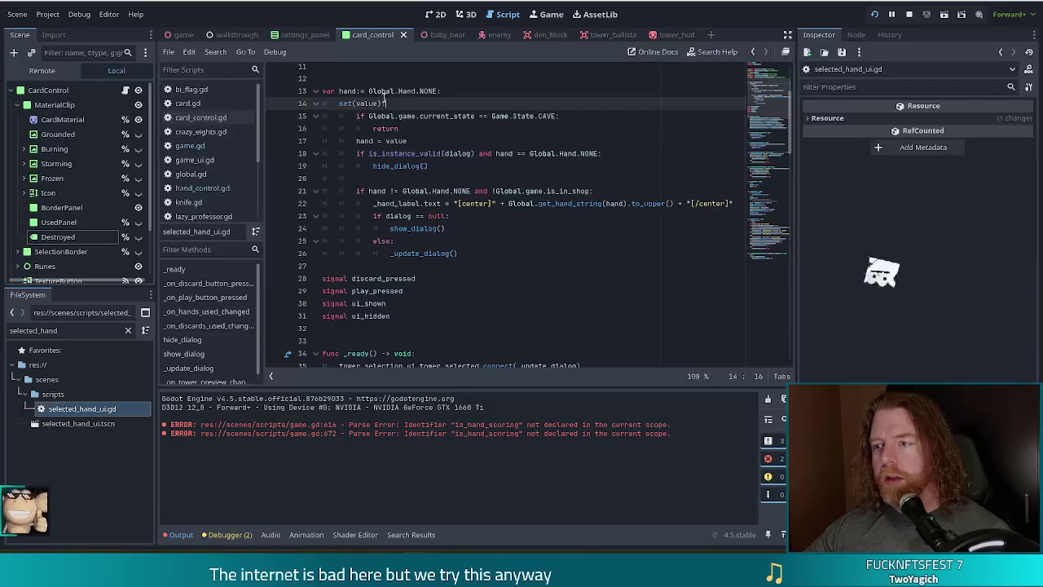
{"action": "scroll", "coordinate": [513, 186], "scroll_direction": "up", "scroll_amount": 2}
{"action": "left_click", "coordinate": [341, 165]}
{"action": "mouse_move", "coordinate": [356, 190]}
{"action": "left_mouse_down"}
{"action": "mouse_move", "coordinate": [424, 216]}
{"action": "mouse_move", "coordinate": [446, 304]}
{"action": "left_mouse_up"}
{"action": "left_click", "coordinate": [445, 303]}
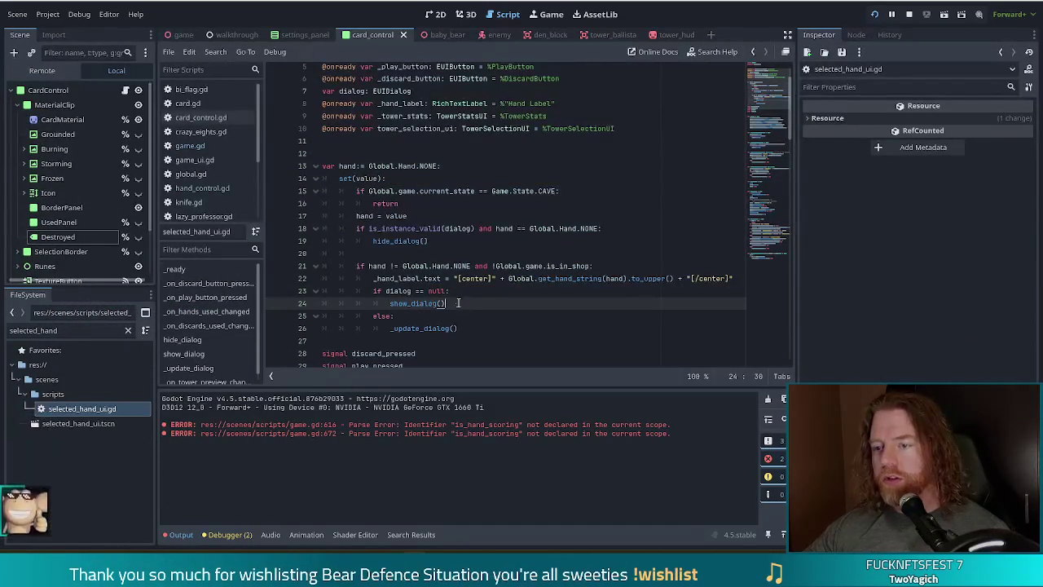
{"action": "key", "text": "Up"}
{"action": "key", "text": "End"}
{"action": "scroll", "coordinate": [530, 260], "scroll_direction": "down", "scroll_amount": 2}
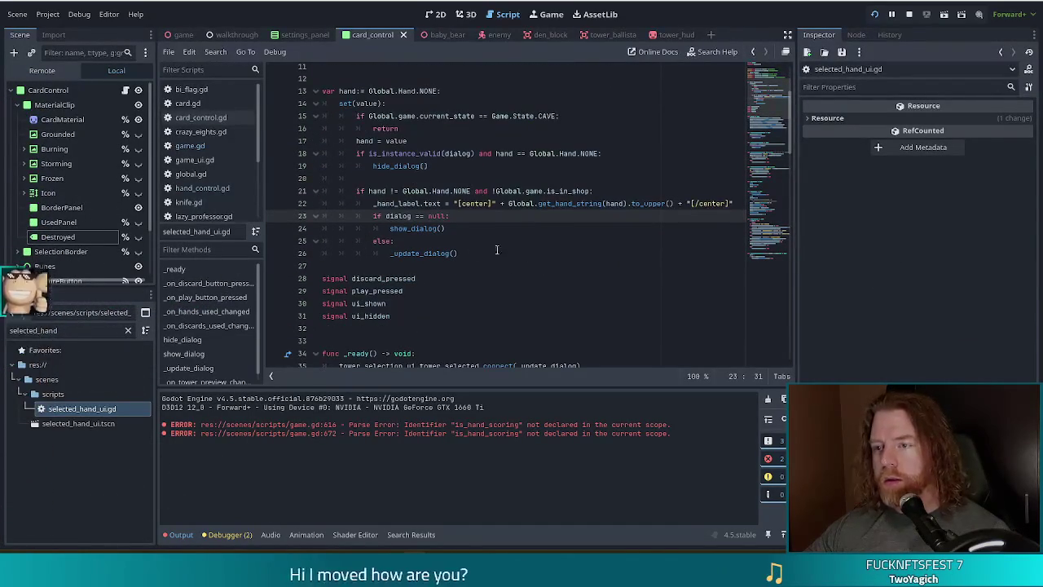
- Insert a line above the 'if hand != Global.Hand.NONE' condition and begin a #TODO note
{"action": "left_click", "coordinate": [384, 191]}
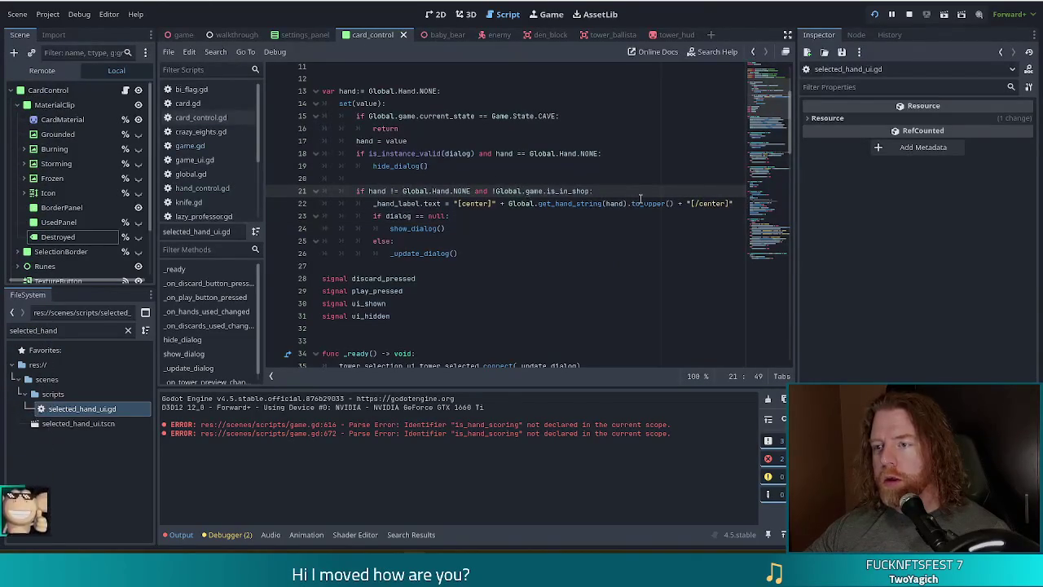
{"action": "left_click", "coordinate": [568, 190]}
{"action": "mouse_move", "coordinate": [590, 190]}
{"action": "left_mouse_down"}
{"action": "mouse_move", "coordinate": [497, 190]}
{"action": "mouse_move", "coordinate": [513, 191]}
{"action": "left_mouse_up"}
{"action": "left_click", "coordinate": [399, 181]}
{"action": "key", "text": "Return"}
{"action": "type", "text": "#TODO"}
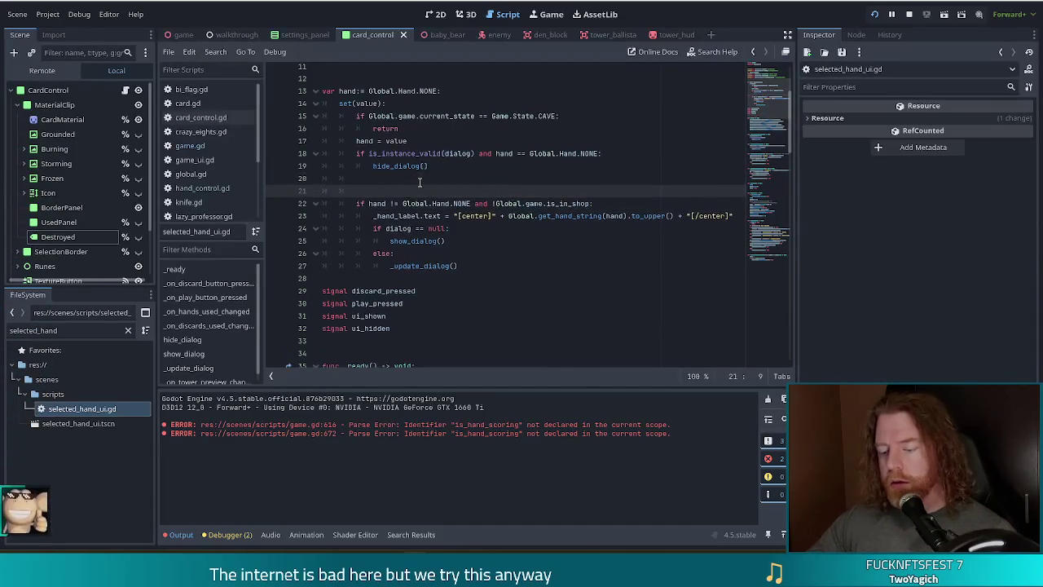
{"action": "type", "text": " hety"}
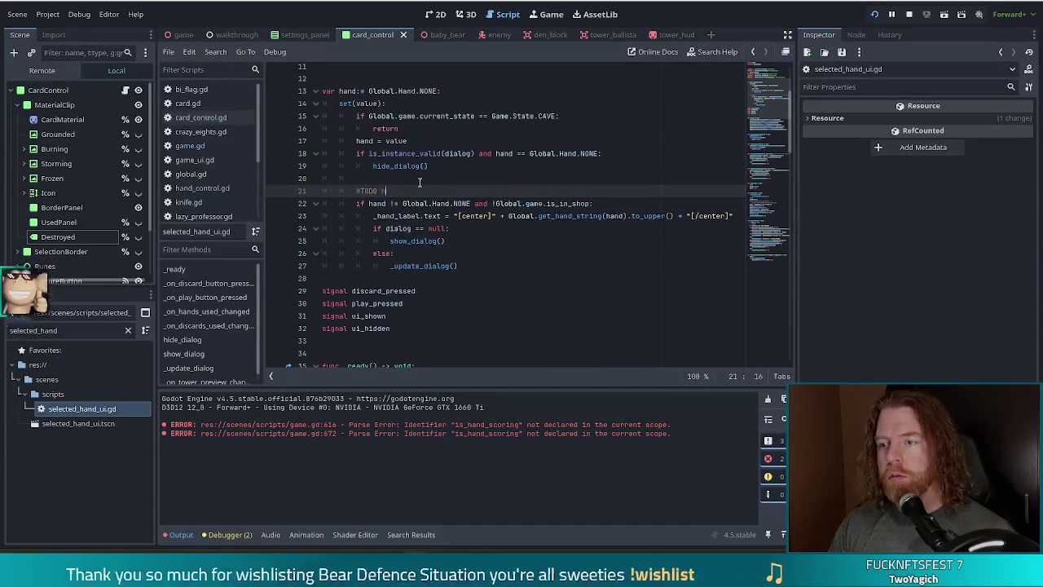
- Finish the TODO note about the is_in_shop var and append 'and !Global.game.is_hand_scoring' to the condition
{"action": "key", "text": "BackSpace"}
{"action": "key", "text": "BackSpace"}
{"action": "type", "text": "y"}
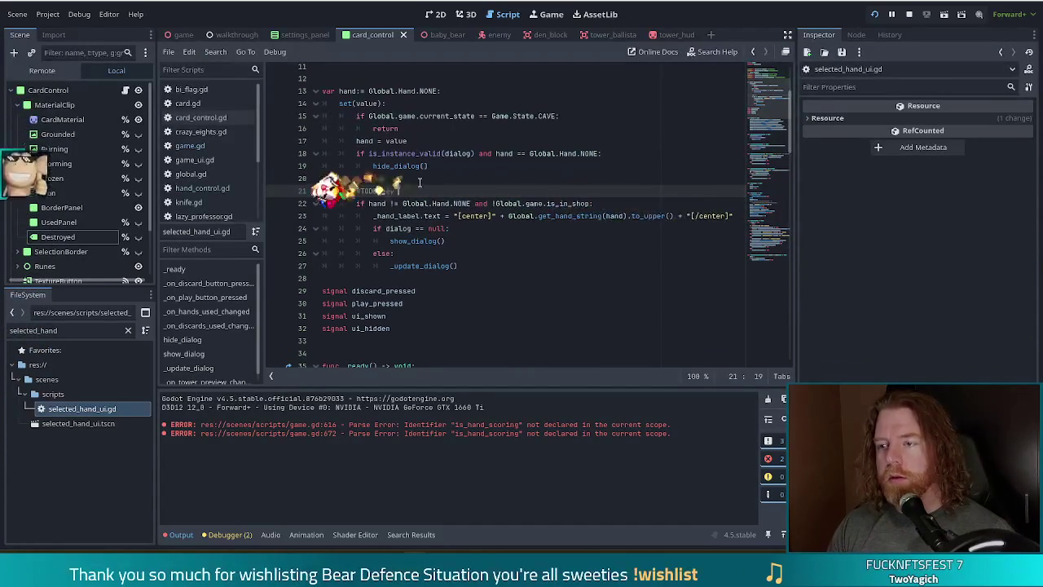
{"action": "type", "text": " here's that i"}
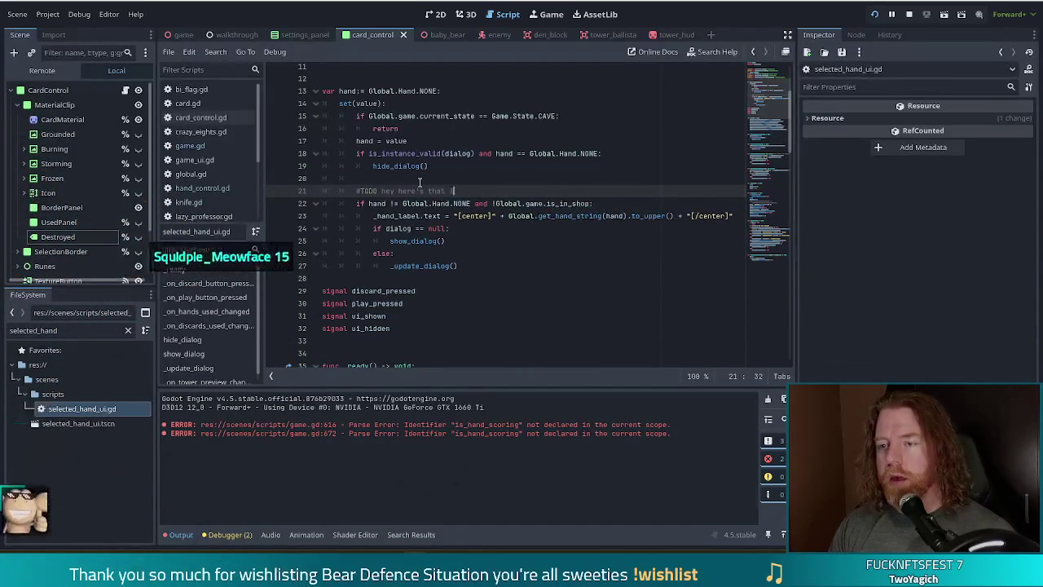
{"action": "type", "text": "s_in_shop var"}
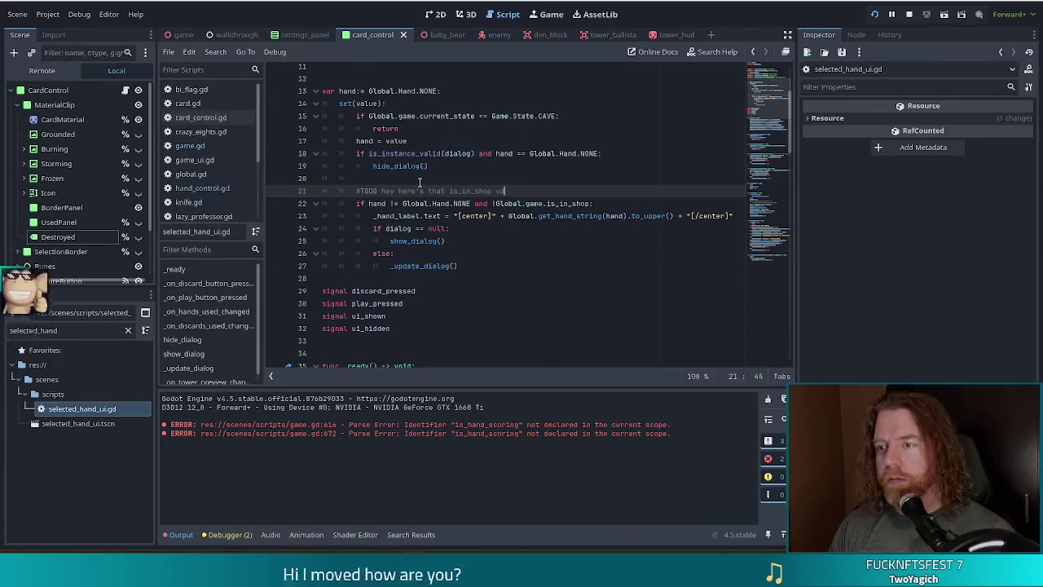
{"action": "left_click", "coordinate": [517, 203]}
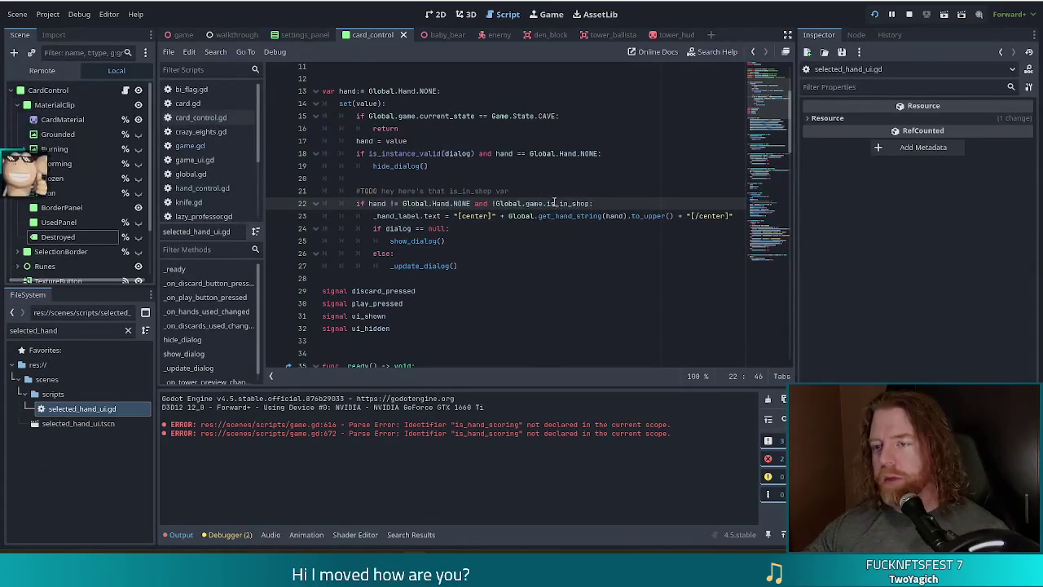
{"action": "left_click", "coordinate": [412, 228]}
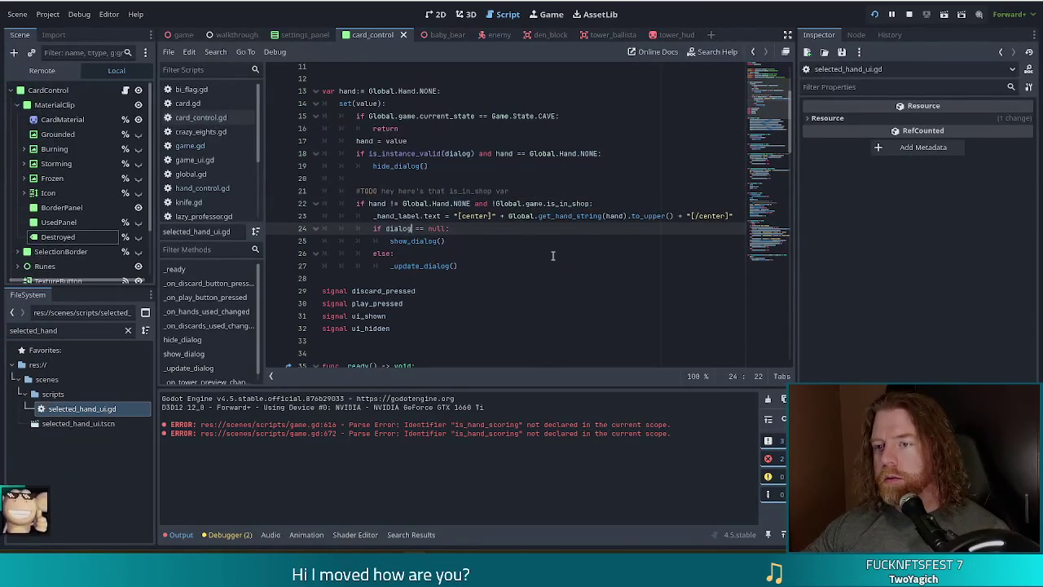
{"action": "left_click", "coordinate": [591, 203]}
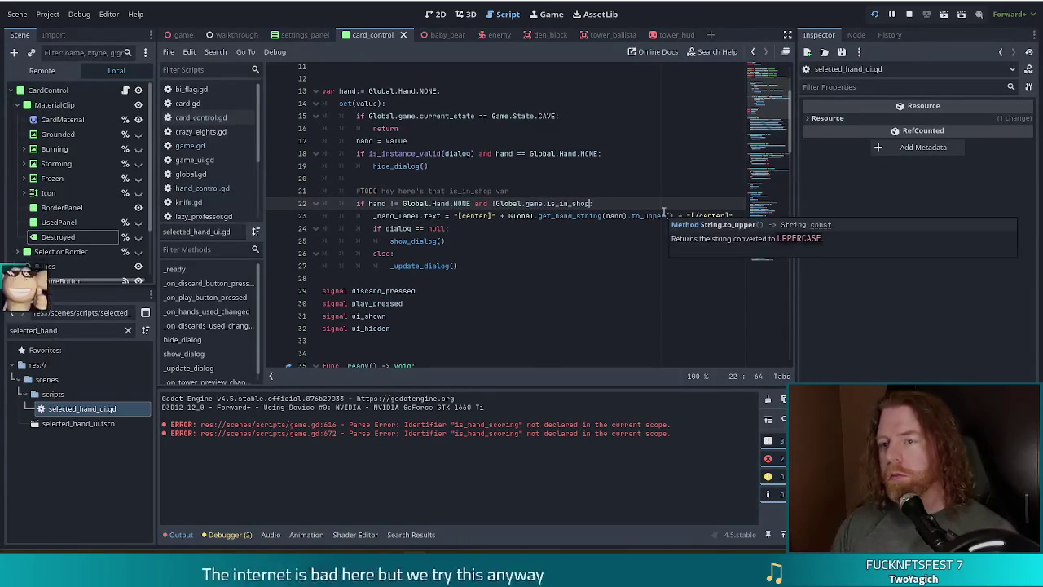
{"action": "type", "text": "and Global."}
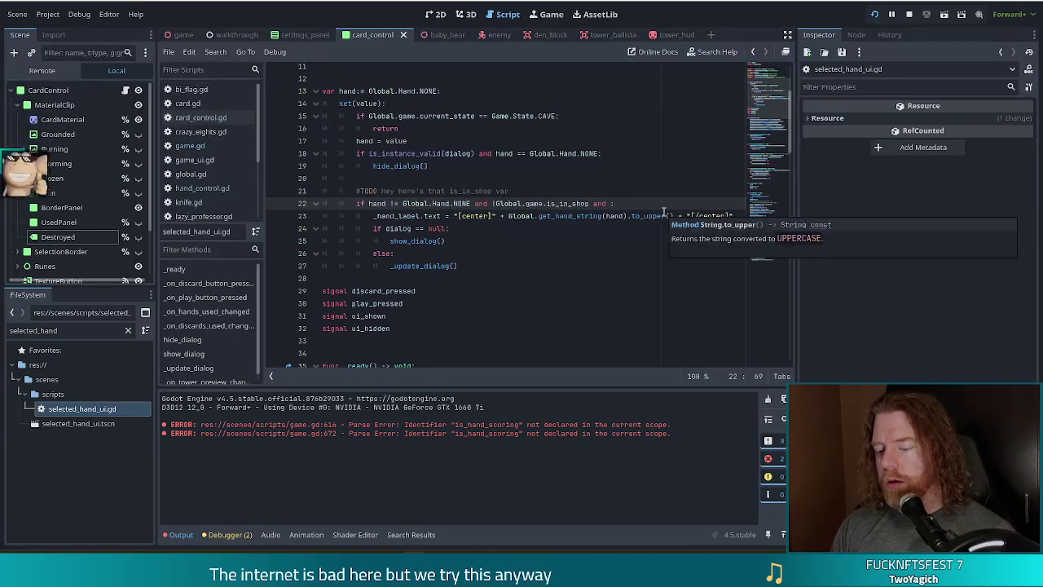
{"action": "type", "text": "game.is_"}
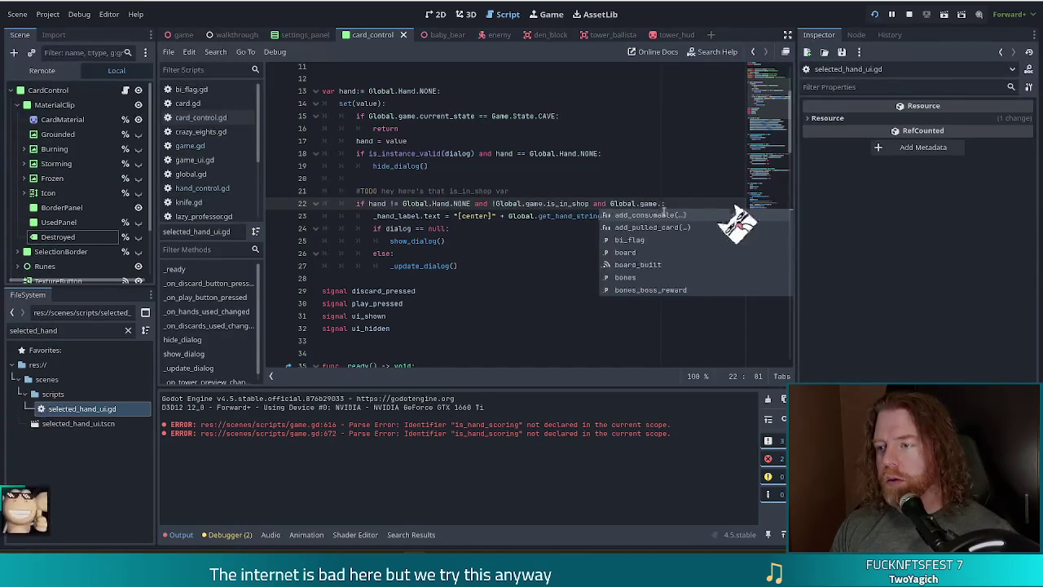
{"action": "key", "text": "Return"}
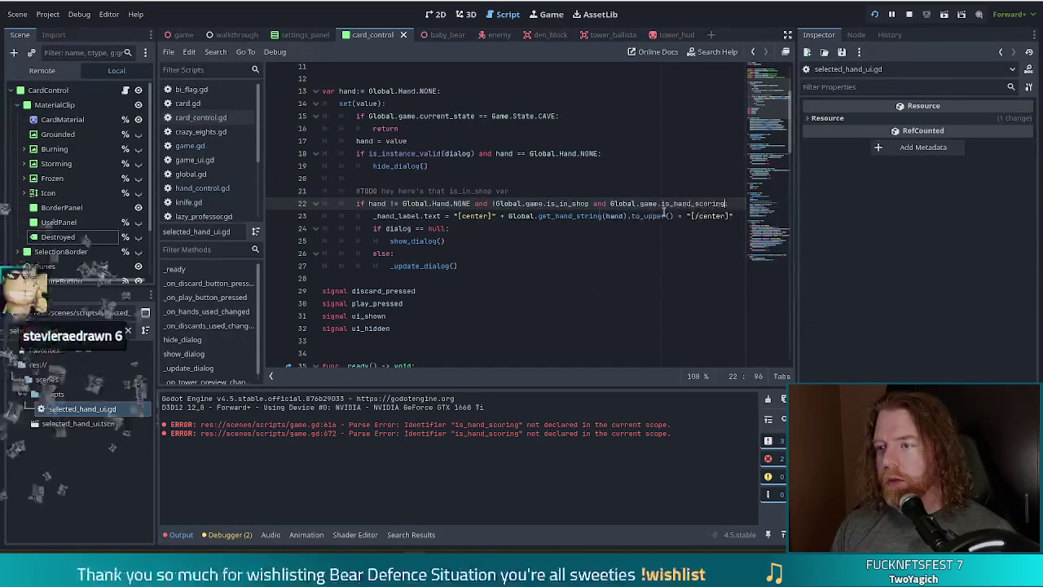
{"action": "key", "text": "ctrl+Left"}
{"action": "key", "text": "ctrl+Left"}
{"action": "key", "text": "ctrl+Left"}
{"action": "type", "text": "!"}
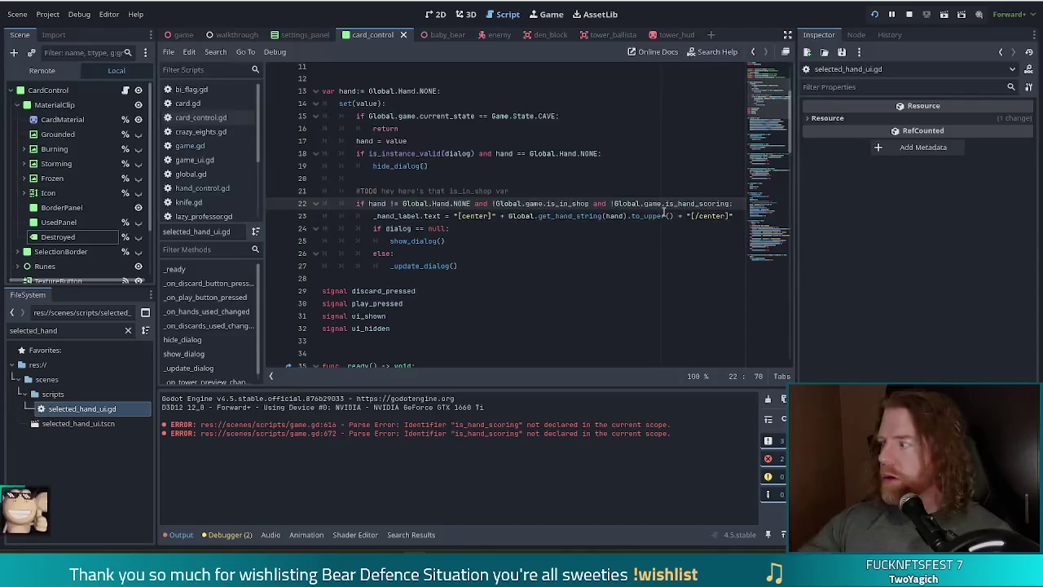
- Comment out the discard line in card_control.gd, save, and relaunch the game
{"action": "left_click", "coordinate": [201, 118]}
{"action": "key", "text": "Down"}
{"action": "key", "text": "Down"}
{"action": "key", "text": "ctrl+k"}
{"action": "key", "text": "ctrl+s"}
{"action": "left_click", "coordinate": [353, 295]}
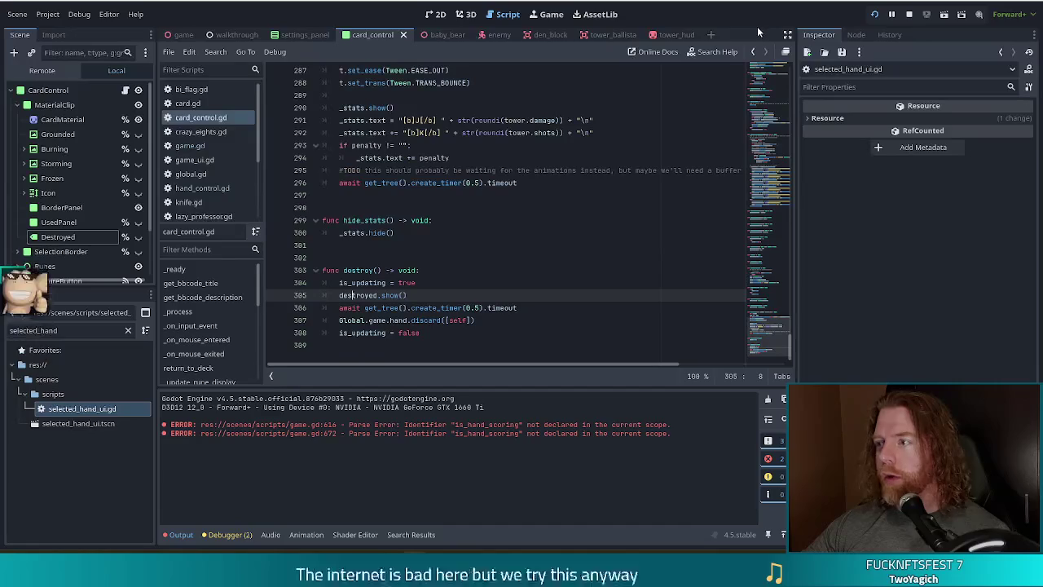
{"action": "left_click", "coordinate": [875, 15]}
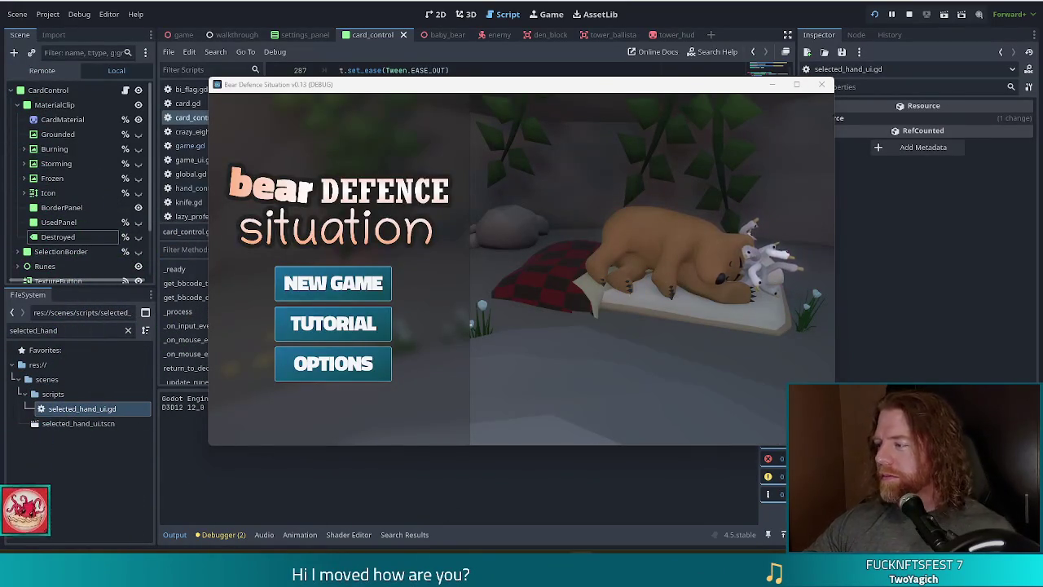
- Start a new game from the title screen and leave the camp for the level map
{"action": "left_click", "coordinate": [367, 290]}
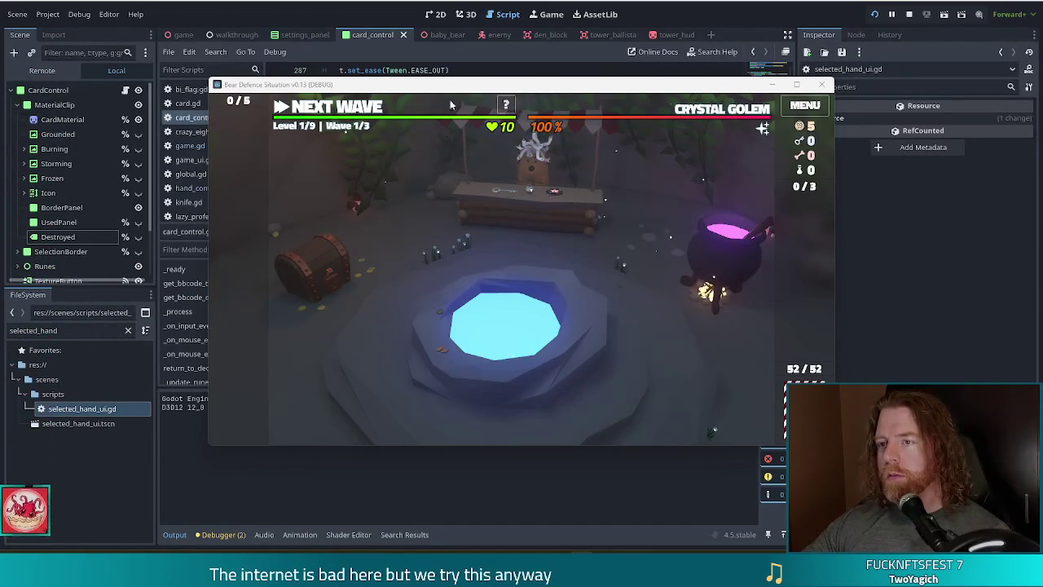
{"action": "left_click", "coordinate": [372, 114]}
- Run 'add_wish knife' in the in-game console to grant a knife wish
{"action": "key", "text": "grave"}
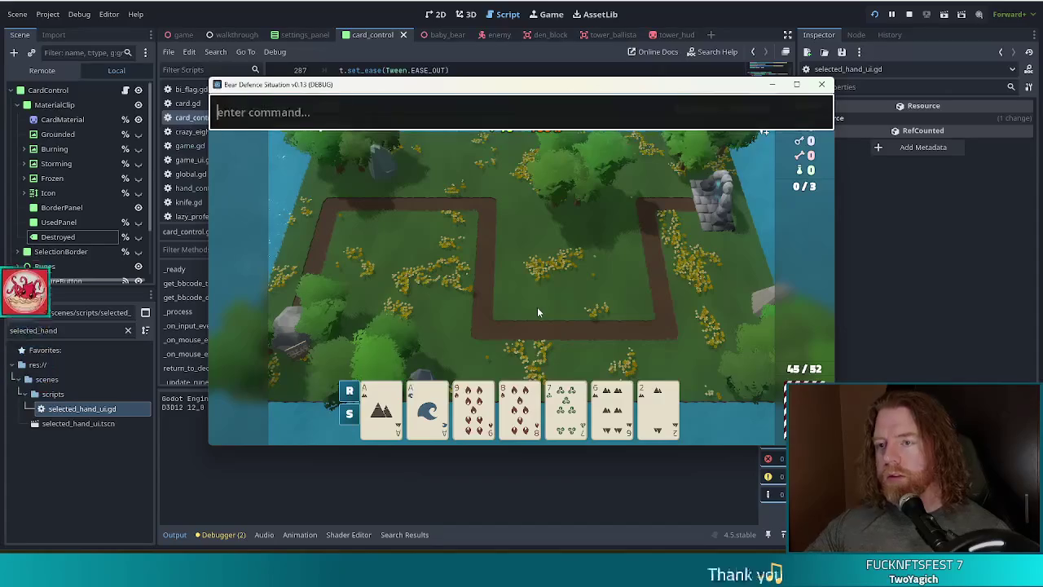
{"action": "type", "text": "a"}
{"action": "key", "text": "grave"}
{"action": "key", "text": "grave"}
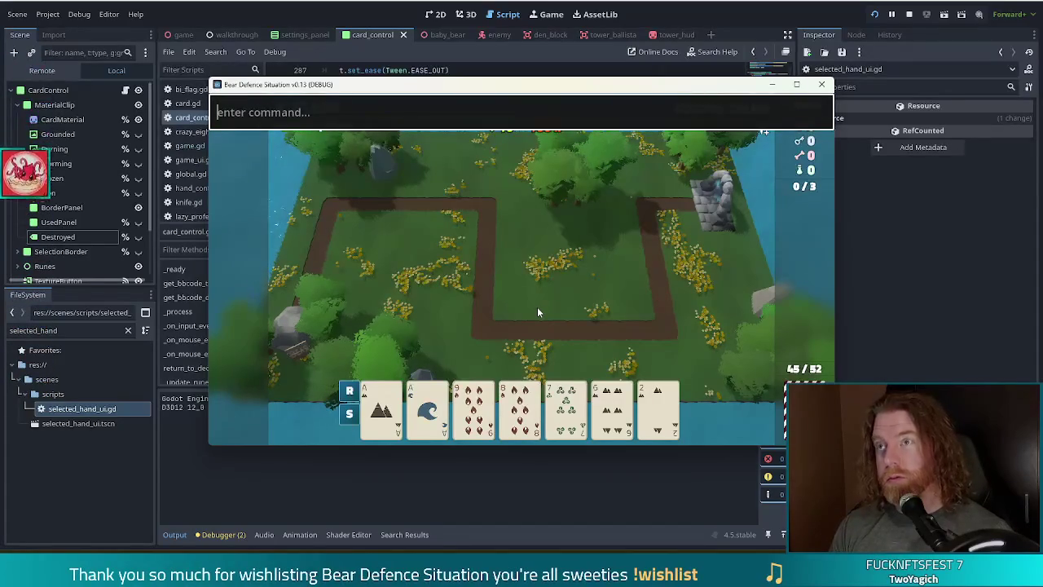
{"action": "key", "text": "grave"}
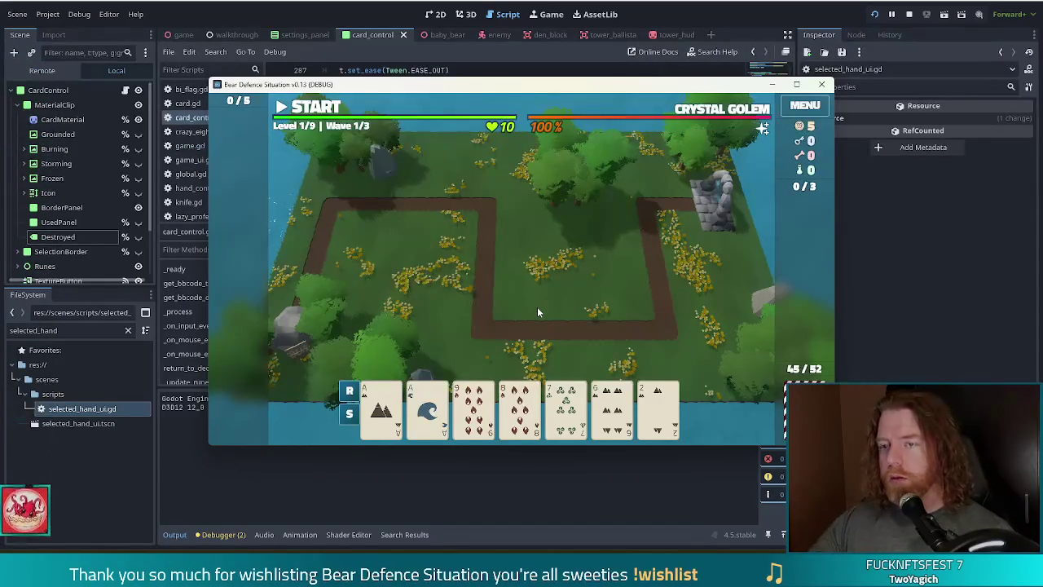
{"action": "key", "text": "grave"}
{"action": "type", "text": "add_"}
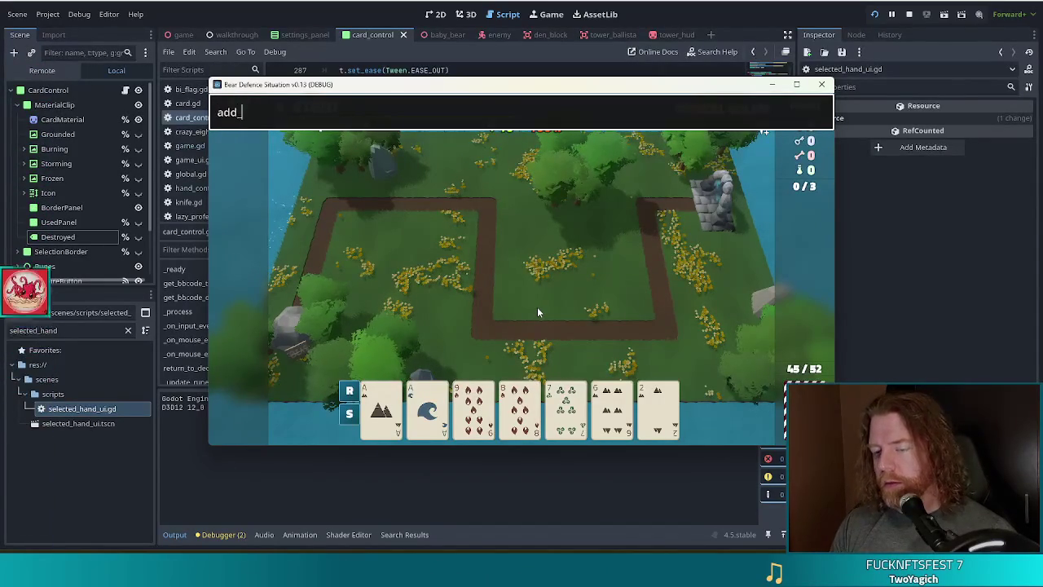
{"action": "type", "text": "wish"}
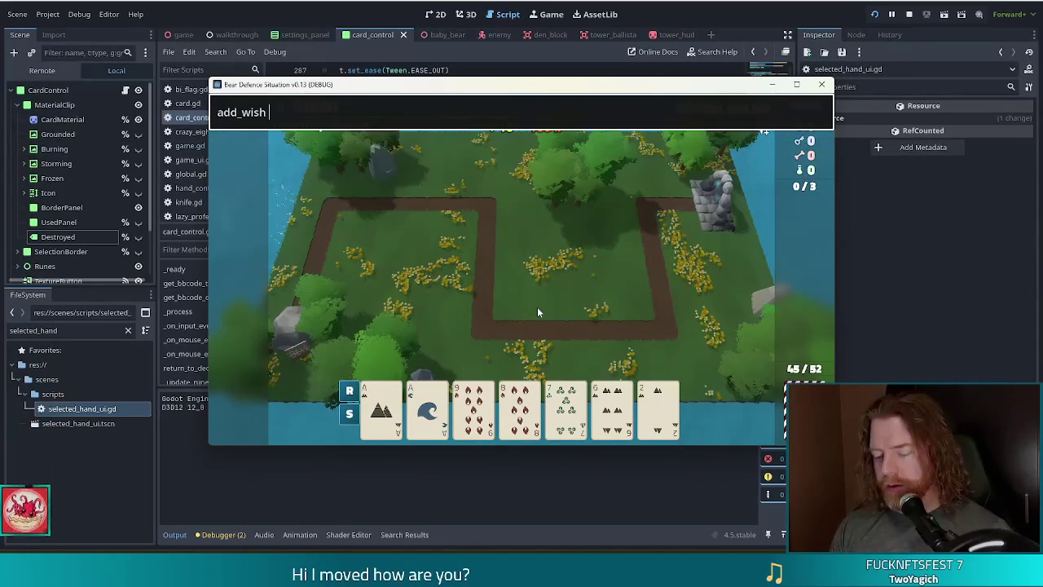
{"action": "type", "text": "knife"}
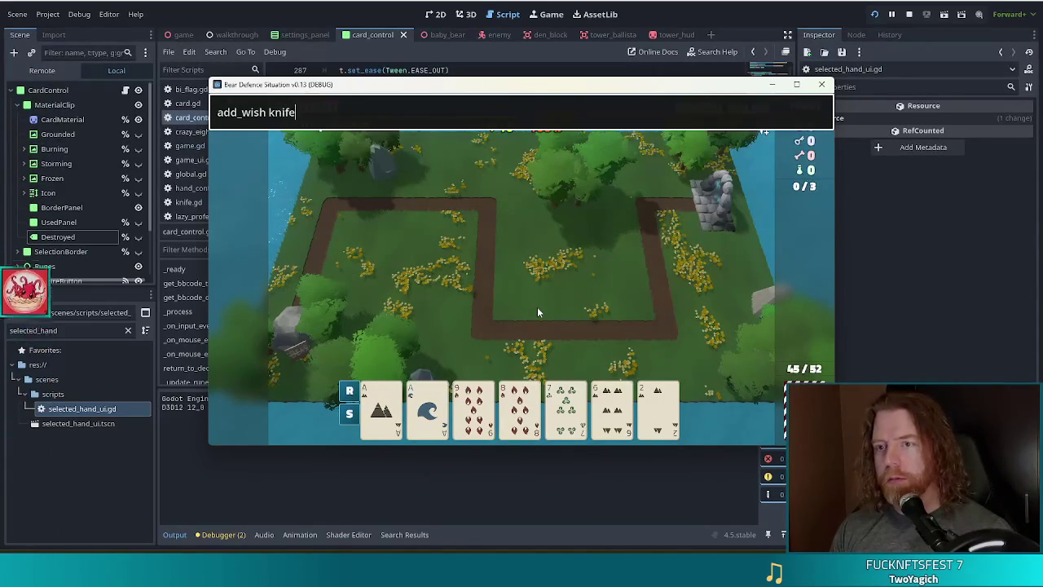
{"action": "key", "text": "Return"}
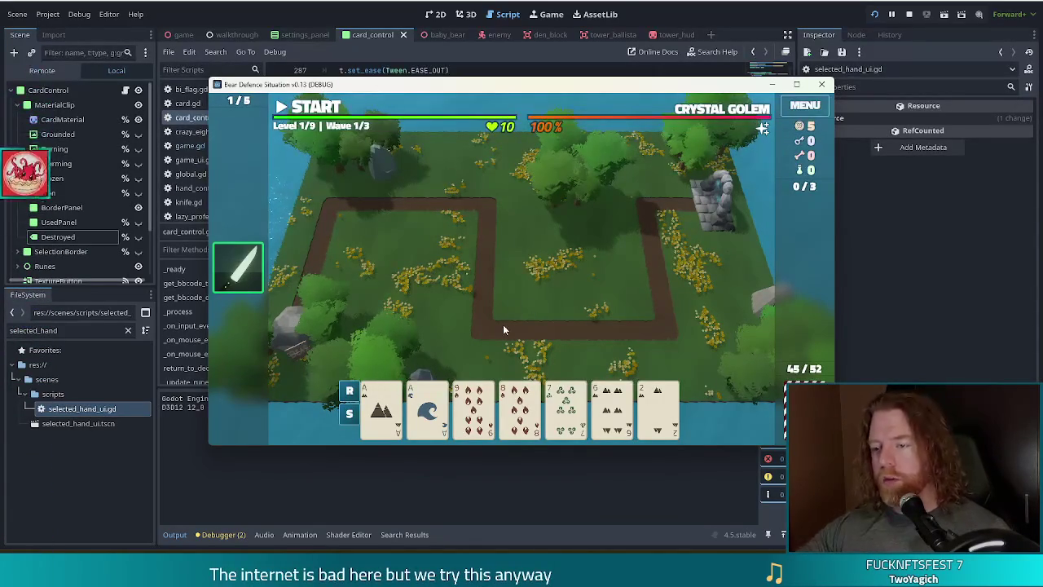
- Play the Ace of Earth and Ace of Water pair, place the Ballista inside the path loop, then stop the game
{"action": "left_click", "coordinate": [382, 408]}
{"action": "left_click", "coordinate": [427, 407]}
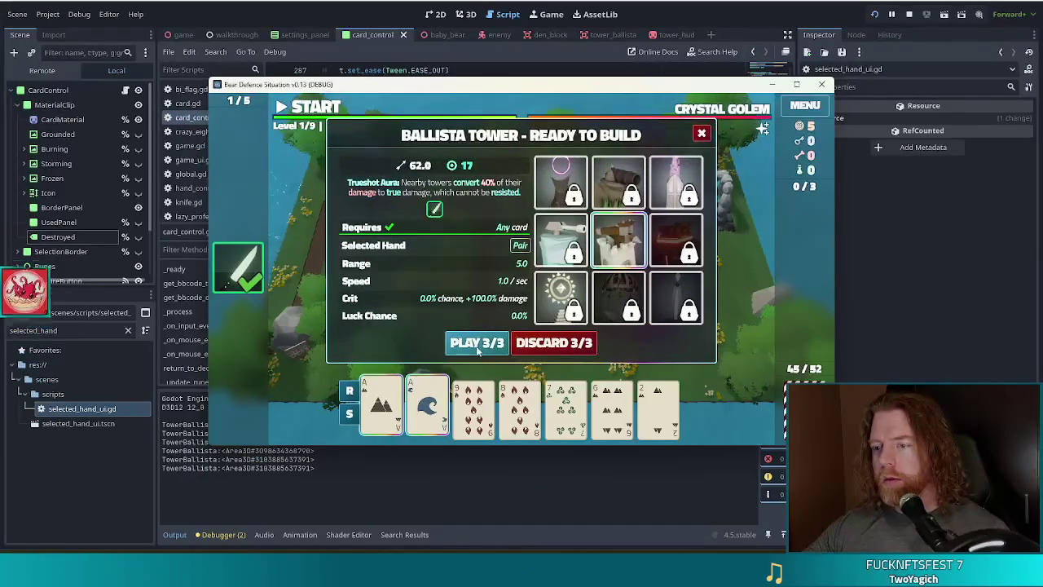
{"action": "left_click", "coordinate": [456, 342]}
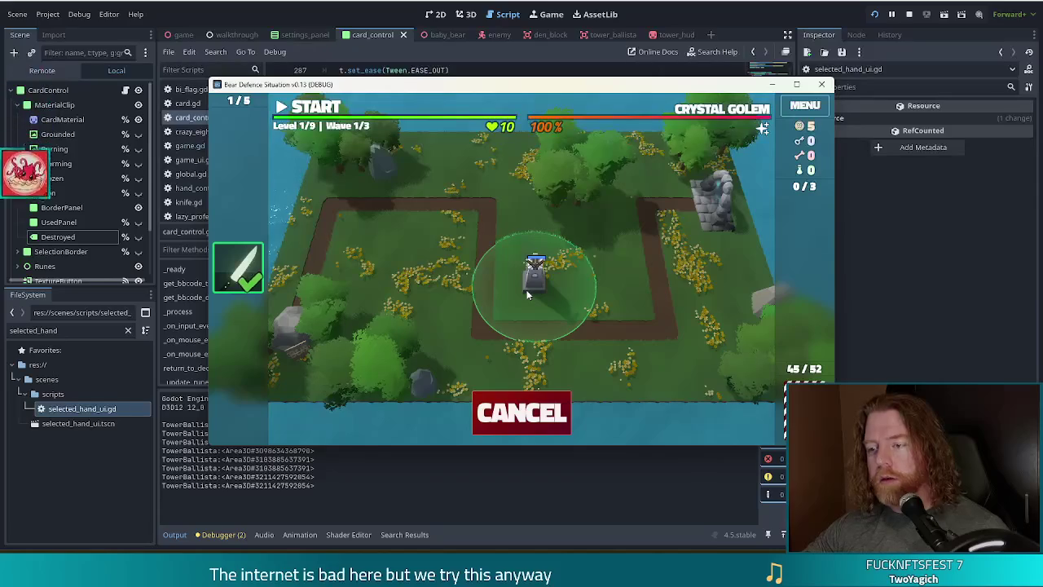
{"action": "left_click", "coordinate": [526, 295]}
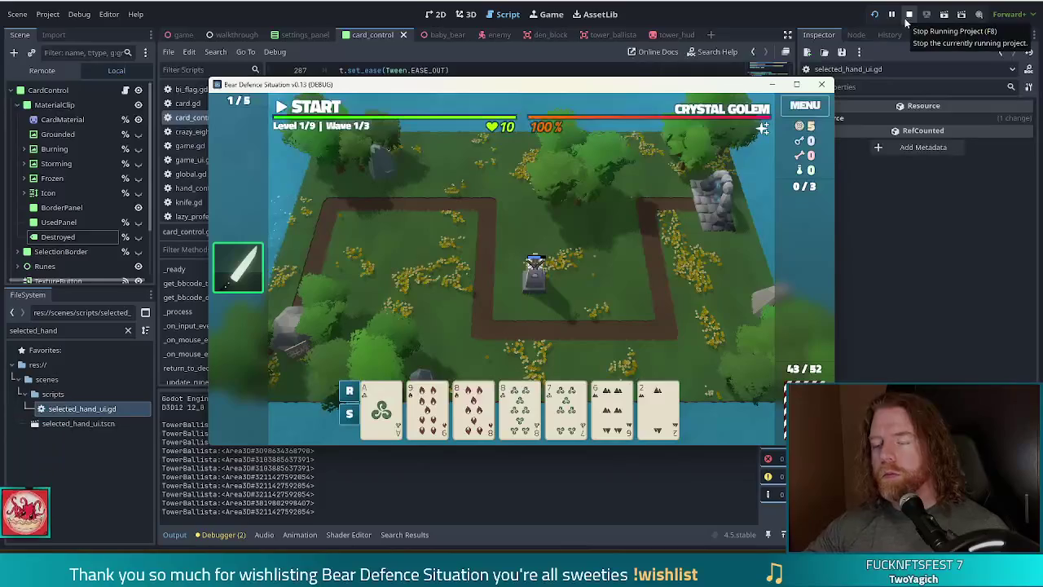
{"action": "left_click", "coordinate": [910, 17]}
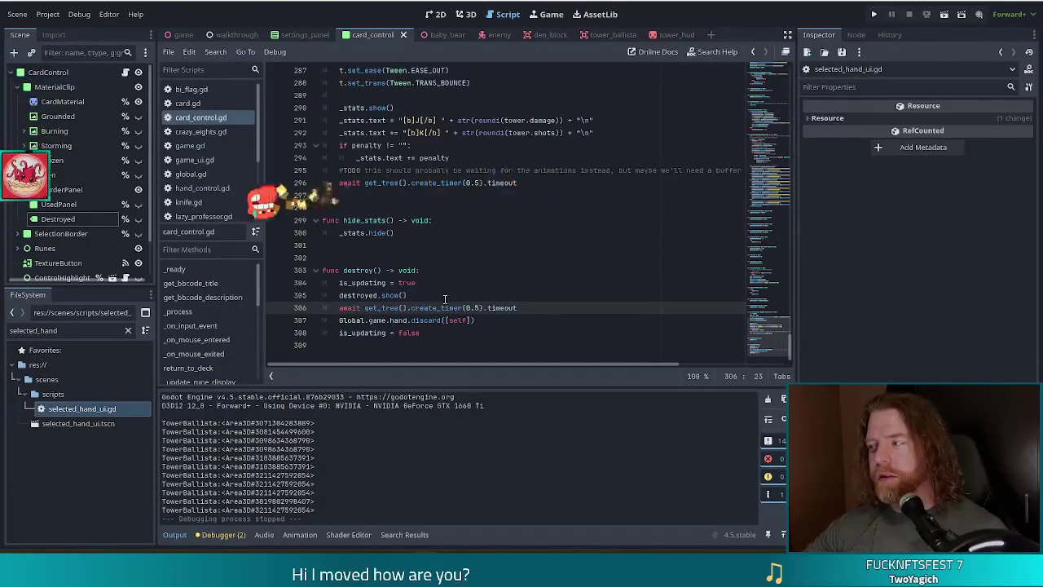
- Save, switch to selected_hand_ui.gd, and inspect Global.game.is_hand_scoring on line 22
{"action": "key", "text": "ctrl+s"}
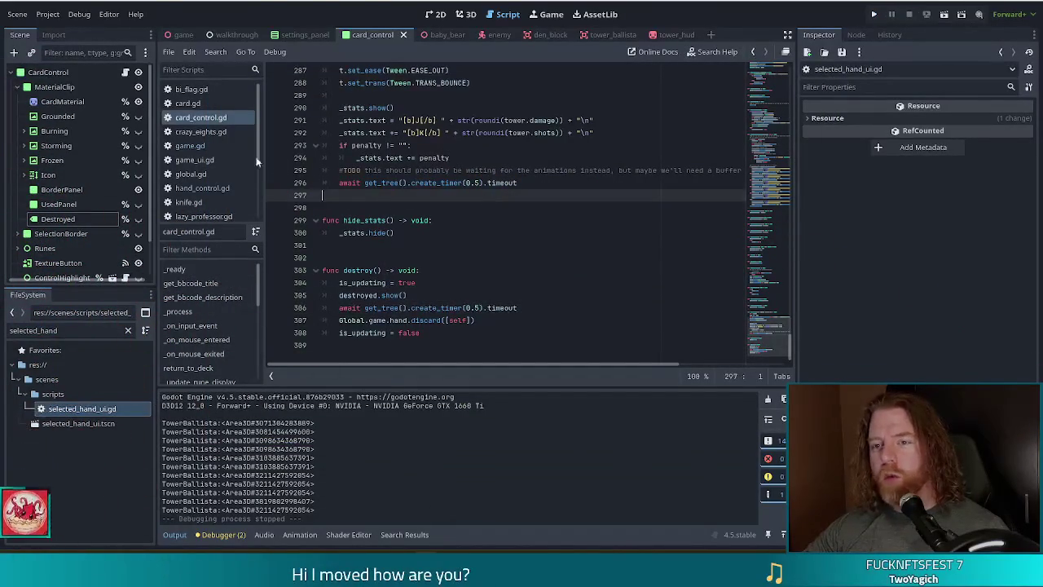
{"action": "left_click", "coordinate": [225, 190]}
{"action": "scroll", "coordinate": [217, 175], "scroll_direction": "down", "scroll_amount": 3}
{"action": "left_click", "coordinate": [208, 142]}
{"action": "left_click", "coordinate": [397, 159]}
{"action": "left_click_drag", "start_coordinate": [628, 208], "coordinate": [709, 208]}
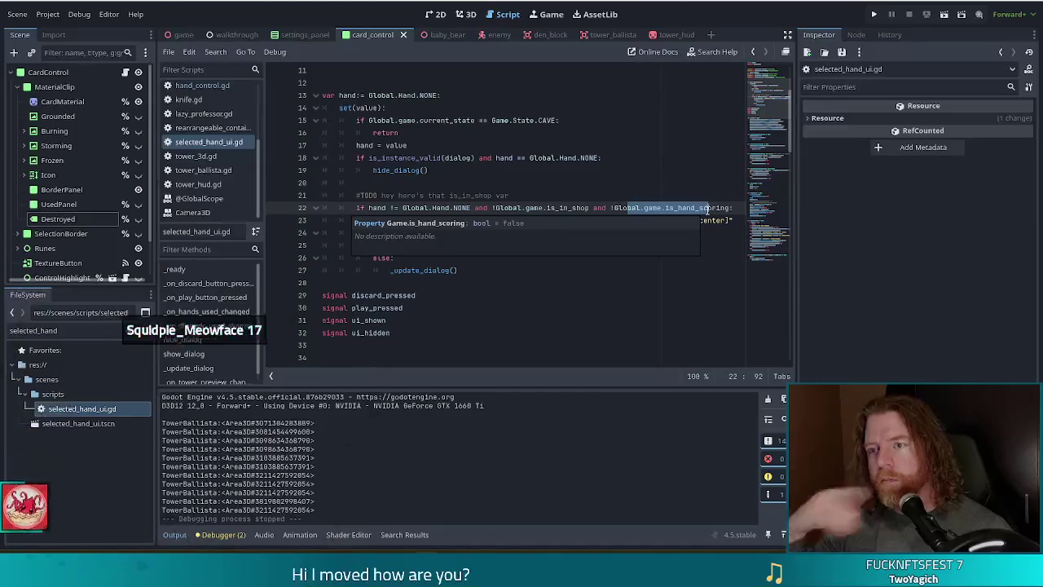
{"action": "left_click", "coordinate": [443, 137]}
{"action": "left_click", "coordinate": [525, 121]}
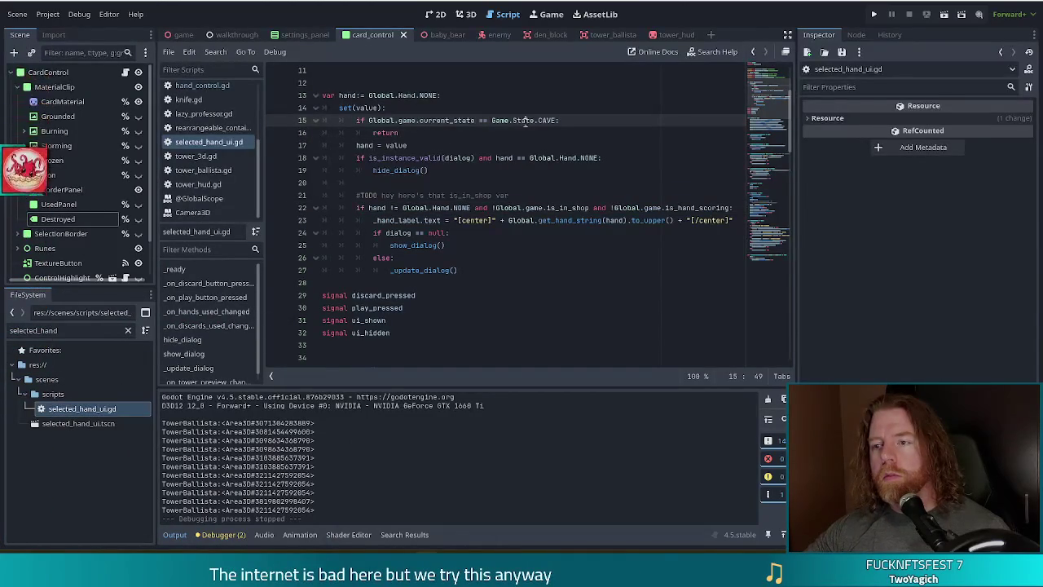
- Add 'or !Global.game.is_hand_scoring' to line 15's CAVE early-return condition and save
{"action": "left_click", "coordinate": [469, 207]}
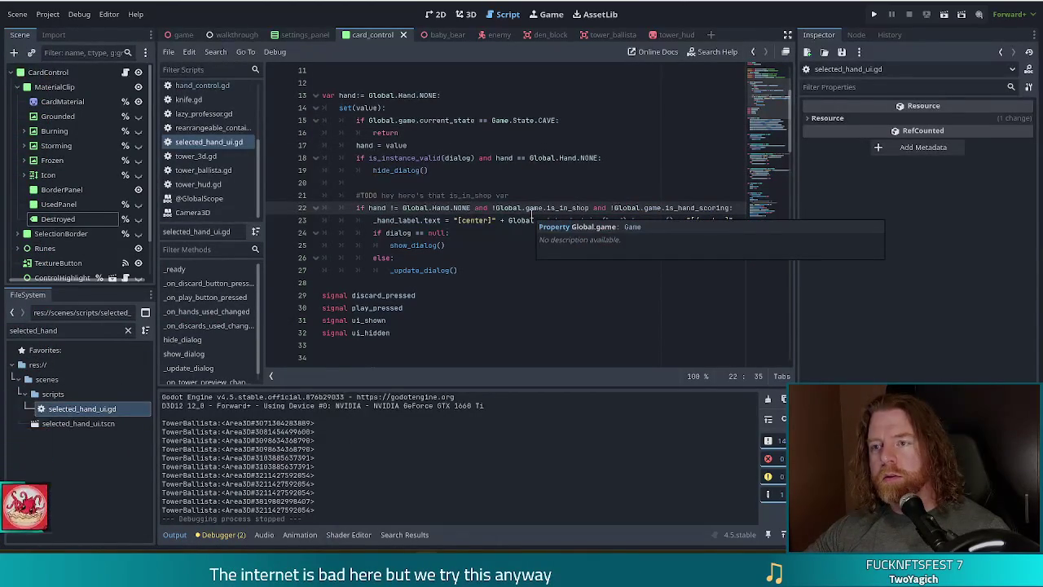
{"action": "left_click_drag", "start_coordinate": [492, 121], "coordinate": [556, 120]}
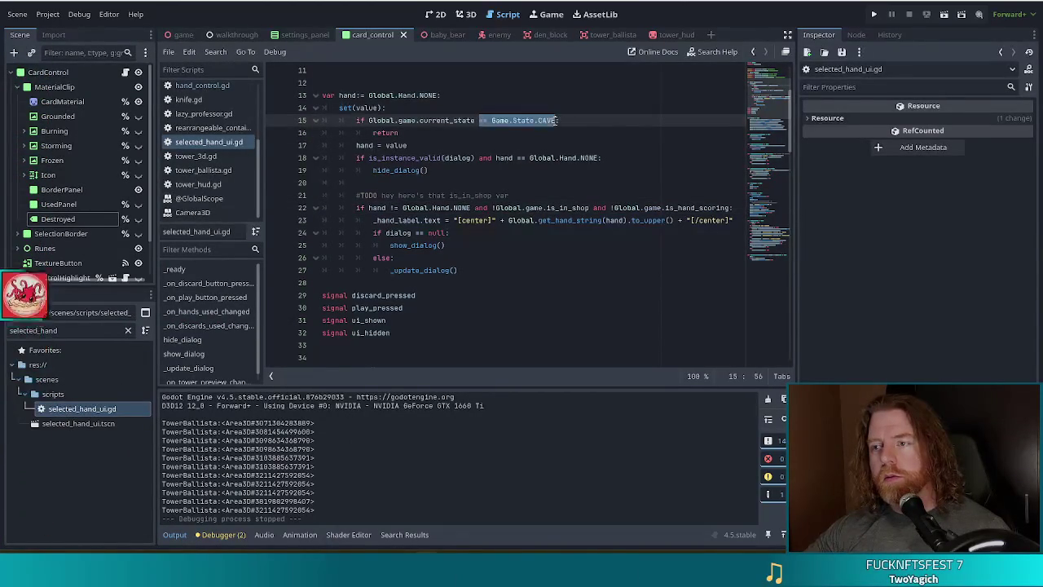
{"action": "left_click_drag", "start_coordinate": [730, 208], "coordinate": [561, 208]}
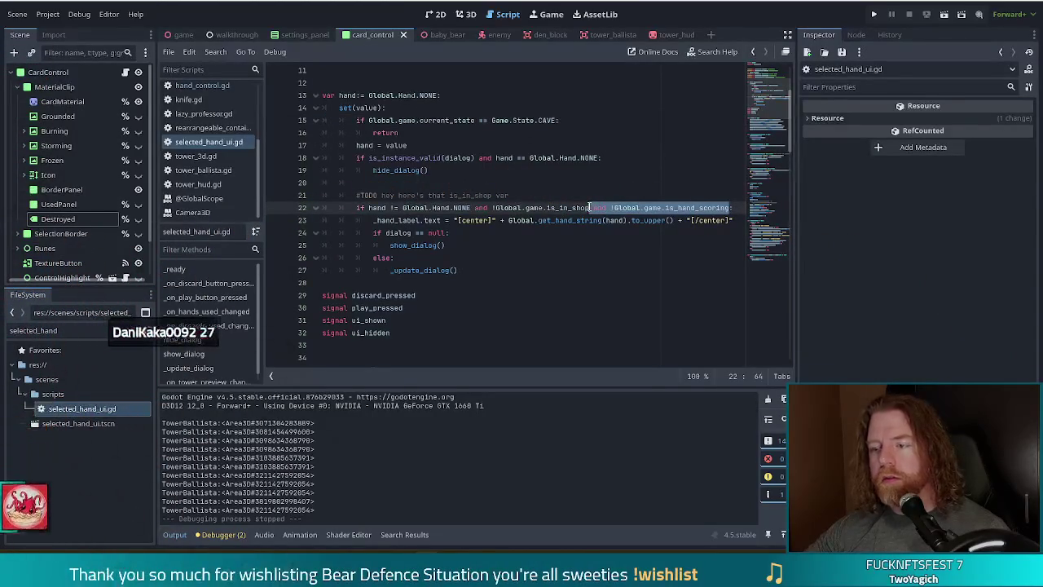
{"action": "type", "text": "n_shop"}
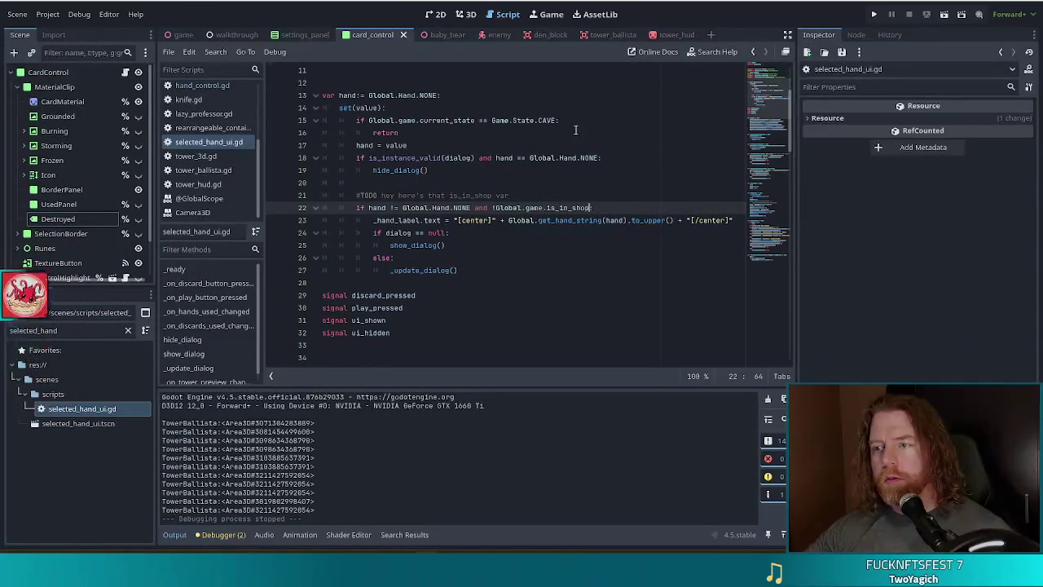
{"action": "left_click", "coordinate": [556, 121]}
{"action": "type", "text": "and !Global.game.is_hand_scoring"}
{"action": "double_click", "coordinate": [566, 120]}
{"action": "type", "text": "or"}
{"action": "key", "text": "ctrl+s"}
- Delete the extra is_in_shop clause so line 22 only tests hand != Global.Hand.NONE
{"action": "left_click", "coordinate": [469, 207]}
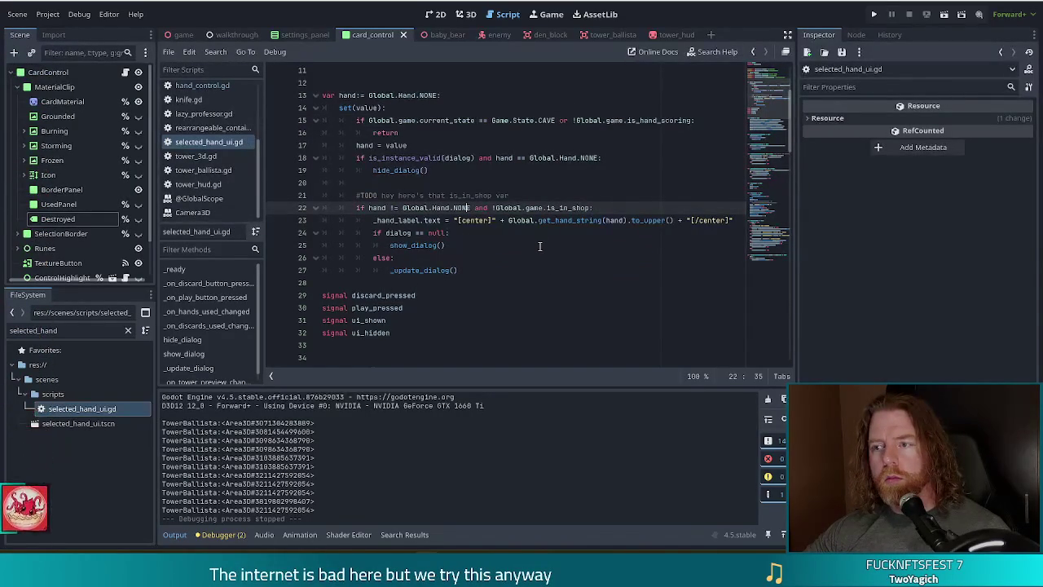
{"action": "left_click", "coordinate": [593, 208]}
{"action": "mouse_move", "coordinate": [593, 208]}
{"action": "left_mouse_down"}
{"action": "mouse_move", "coordinate": [457, 220]}
{"action": "mouse_move", "coordinate": [397, 209]}
{"action": "mouse_move", "coordinate": [471, 207]}
{"action": "left_mouse_up"}
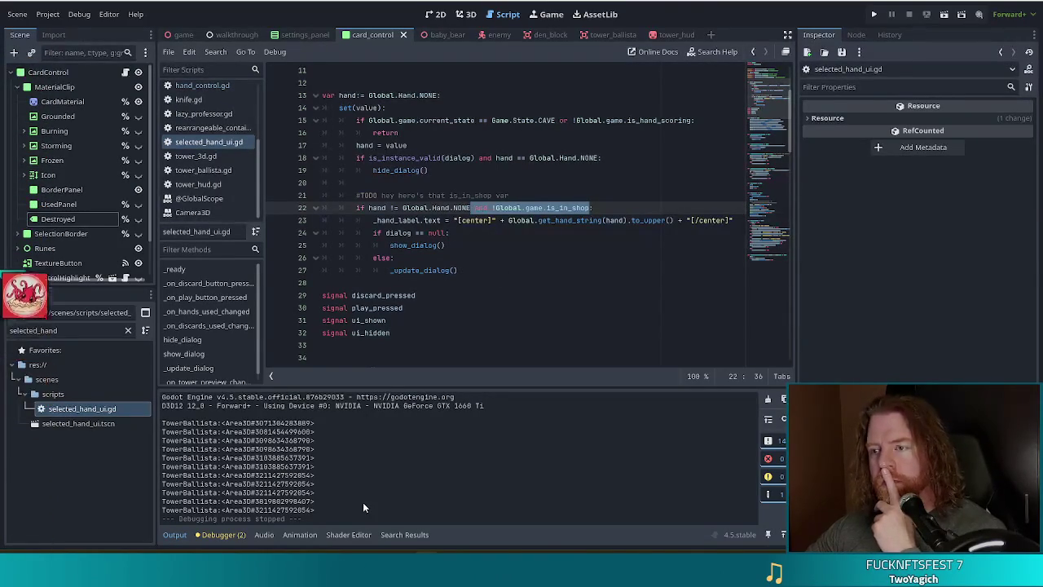
{"action": "key", "text": "BackSpace"}
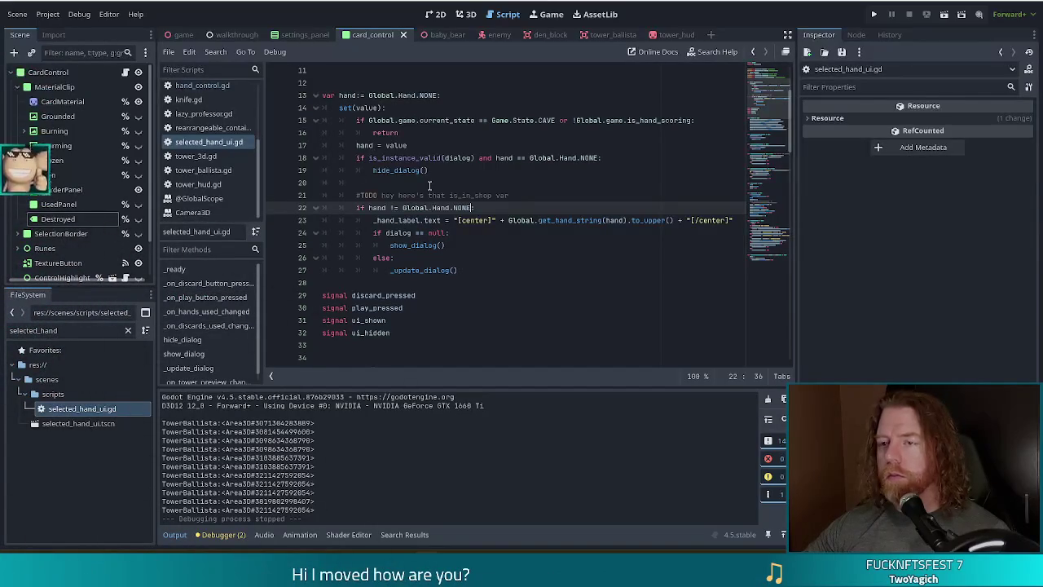
{"action": "type", "text": ":"}
{"action": "left_click", "coordinate": [424, 144]}
- Move 'hand = value' to the top of the hand setter, save, and run the game with F5
{"action": "left_click_drag", "start_coordinate": [425, 145], "coordinate": [426, 132]}
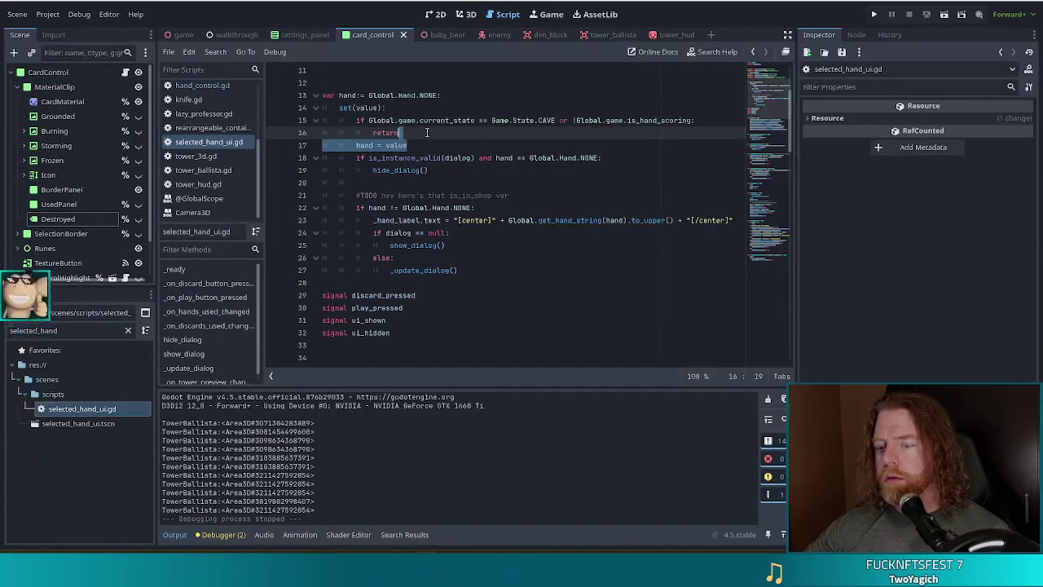
{"action": "key", "text": "BackSpace"}
{"action": "left_click", "coordinate": [392, 107]}
{"action": "type", "text": "hand = value"}
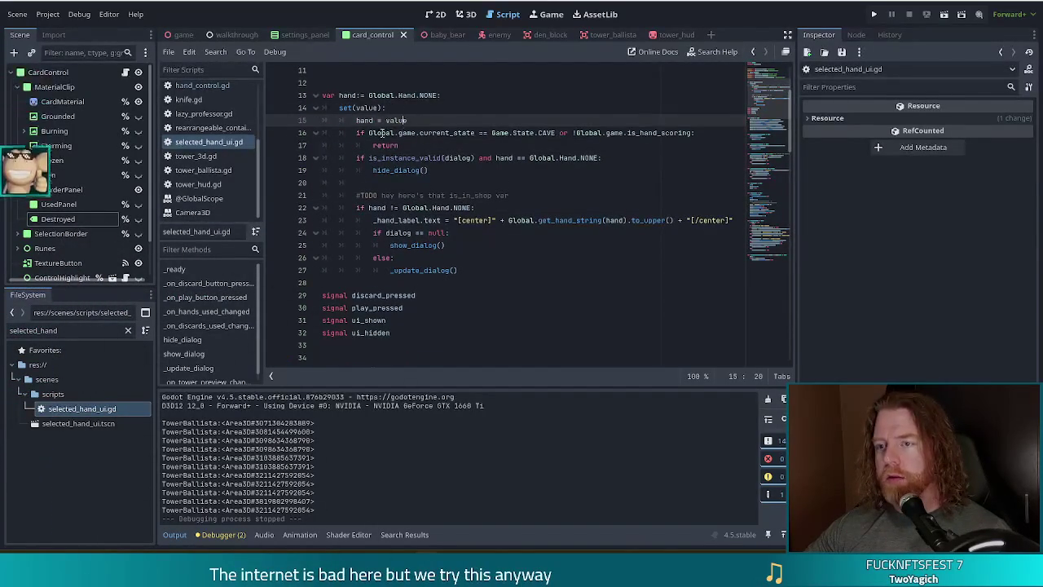
{"action": "left_click", "coordinate": [489, 146]}
{"action": "key", "text": "ctrl+s"}
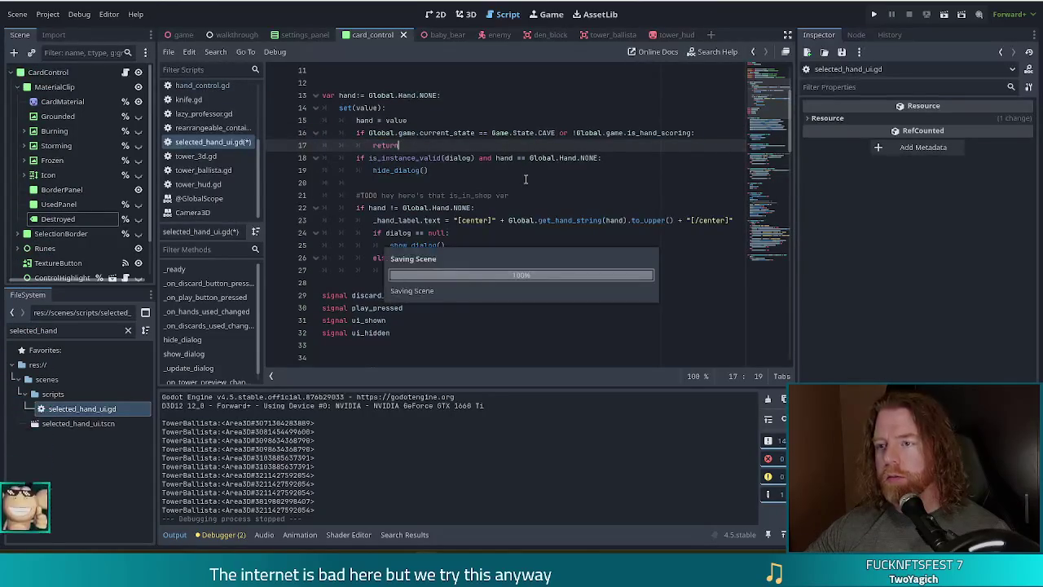
{"action": "key", "text": "F5"}
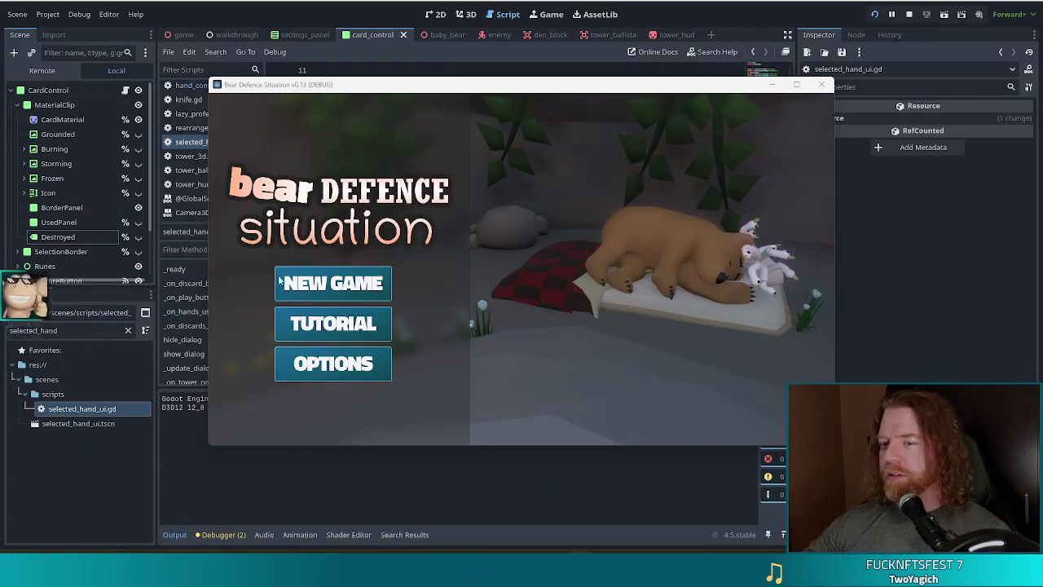
- Start a new game, run 'add_wish knife' in the console, and close the console
{"action": "left_click", "coordinate": [304, 283]}
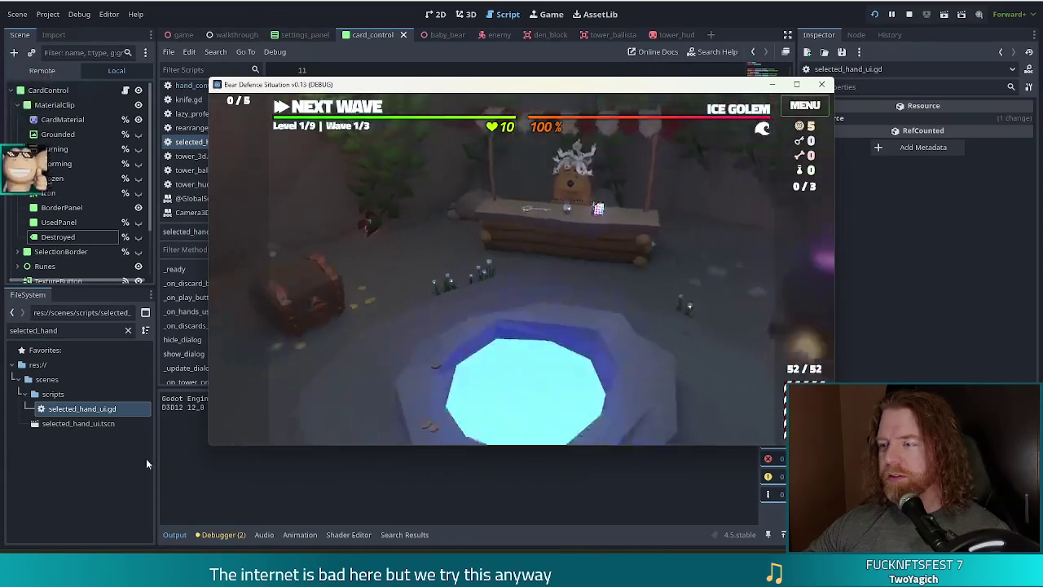
{"action": "key", "text": "grave"}
{"action": "type", "text": "add_wish knife"}
{"action": "key", "text": "Return"}
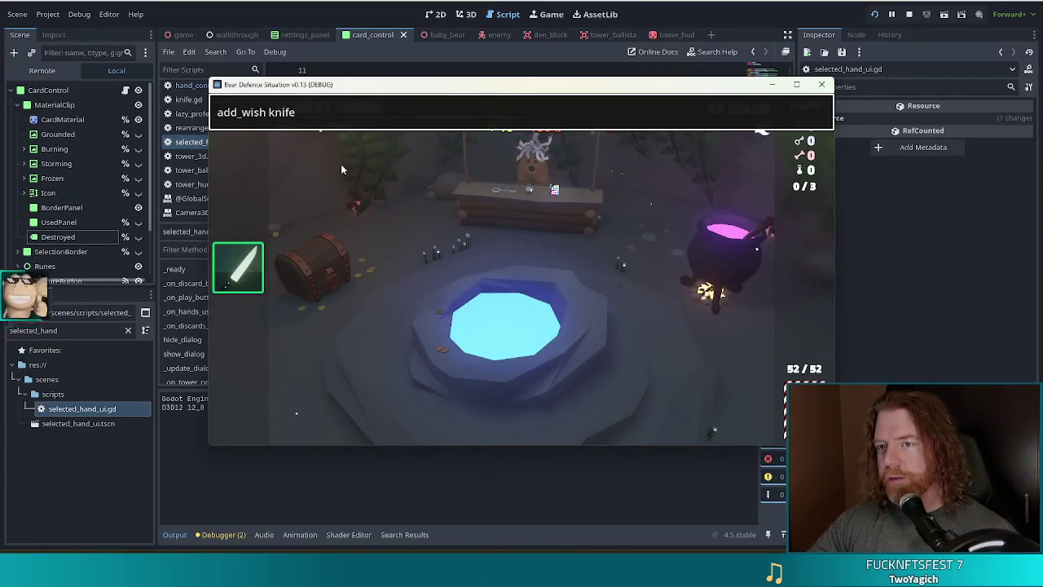
{"action": "key", "text": "grave"}
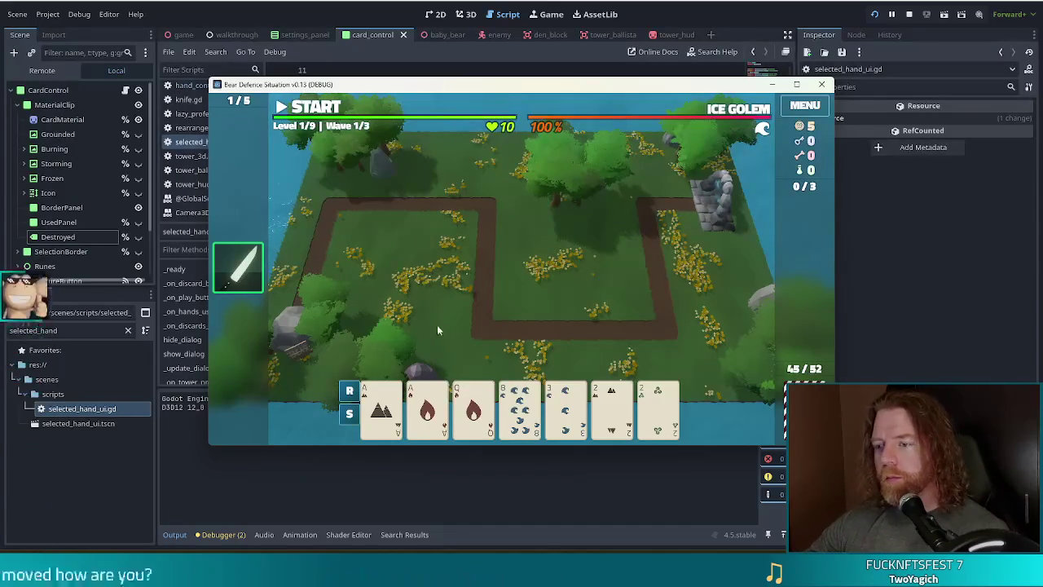
- Select the two aces and two 2s in the hand, then deselect them again
{"action": "left_click", "coordinate": [382, 407]}
{"action": "left_click", "coordinate": [427, 408]}
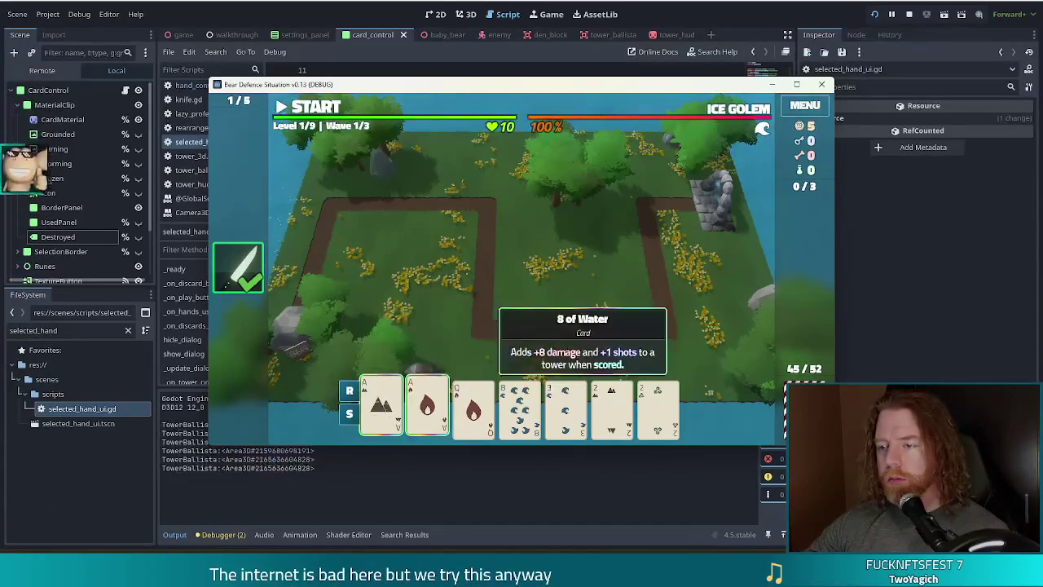
{"action": "left_click", "coordinate": [608, 401]}
{"action": "left_click", "coordinate": [657, 403]}
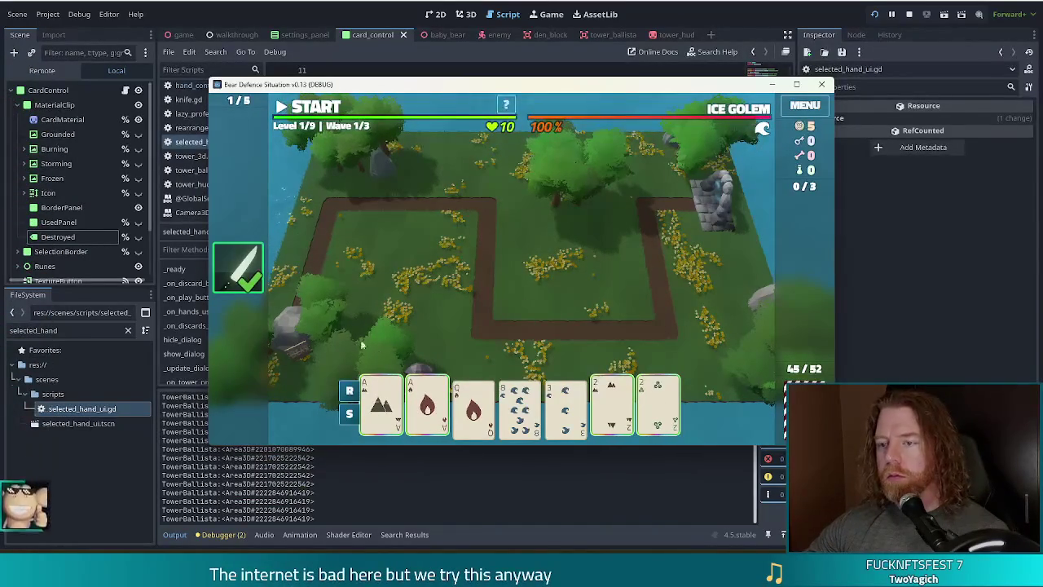
{"action": "left_click", "coordinate": [381, 407]}
{"action": "left_click", "coordinate": [427, 408]}
{"action": "left_click", "coordinate": [612, 404]}
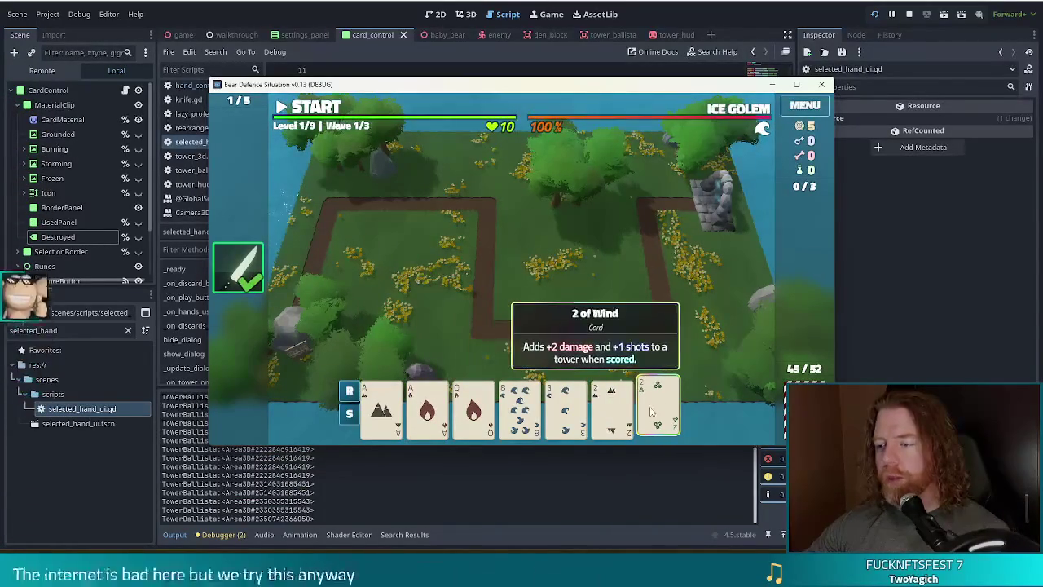
- Relaunch the game with F5 and select both aces and both 2s for Two Pair
{"action": "left_click", "coordinate": [678, 8]}
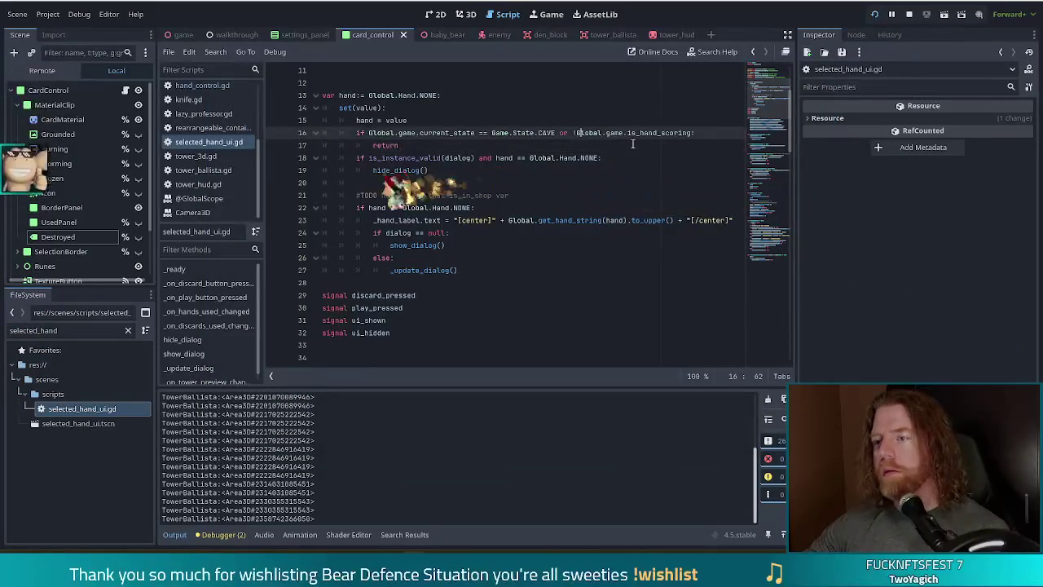
{"action": "key", "text": "F5"}
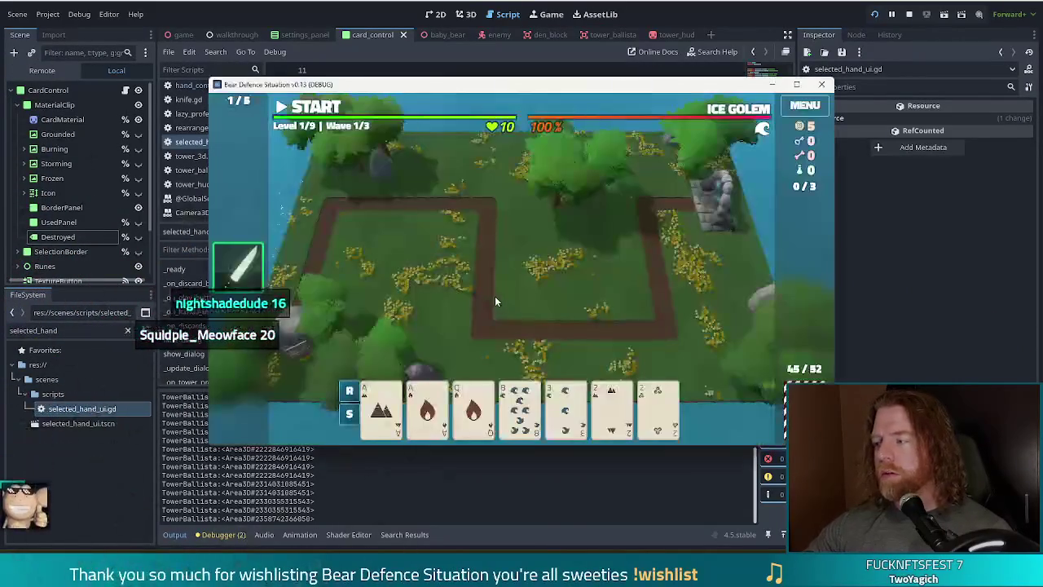
{"action": "left_click", "coordinate": [381, 408]}
{"action": "left_click", "coordinate": [427, 407]}
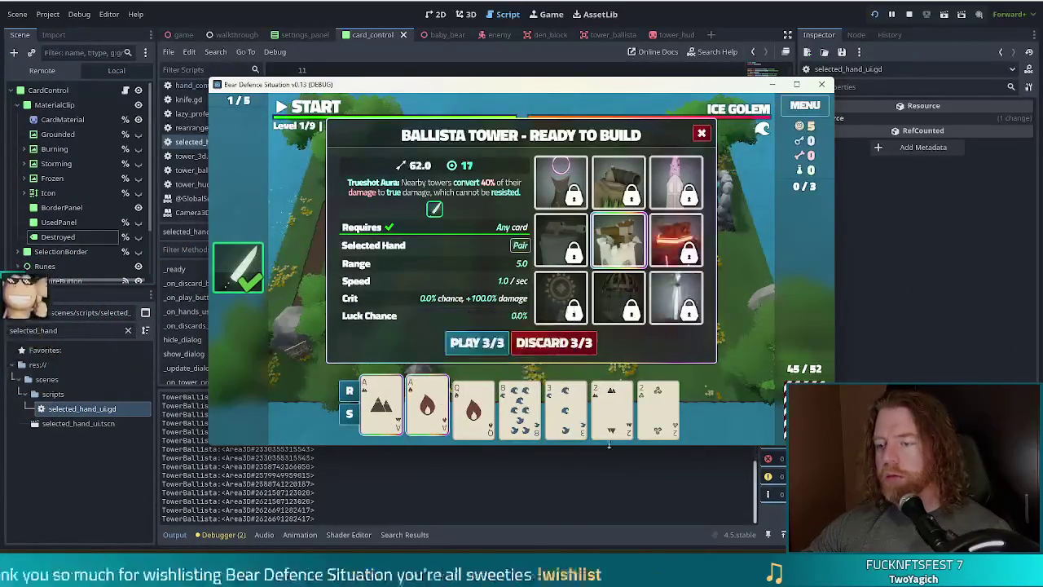
{"action": "left_click", "coordinate": [611, 407]}
{"action": "left_click", "coordinate": [658, 408]}
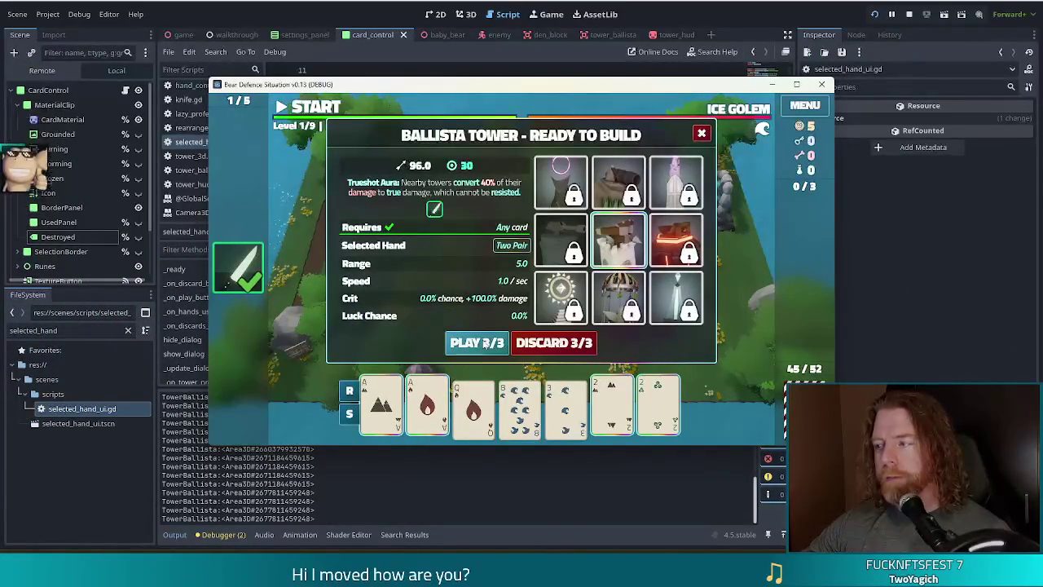
- Play the Two Pair hand, place the Ballista tower on the map, and leave the game
{"action": "left_click", "coordinate": [486, 344]}
{"action": "left_click", "coordinate": [534, 273]}
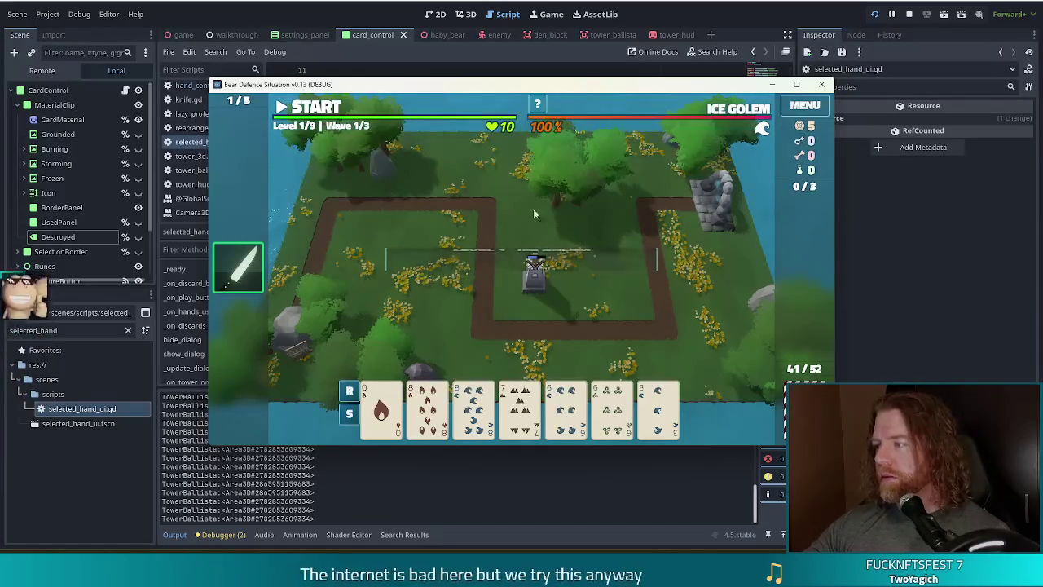
{"action": "left_click_drag", "start_coordinate": [639, 88], "coordinate": [601, 70]}
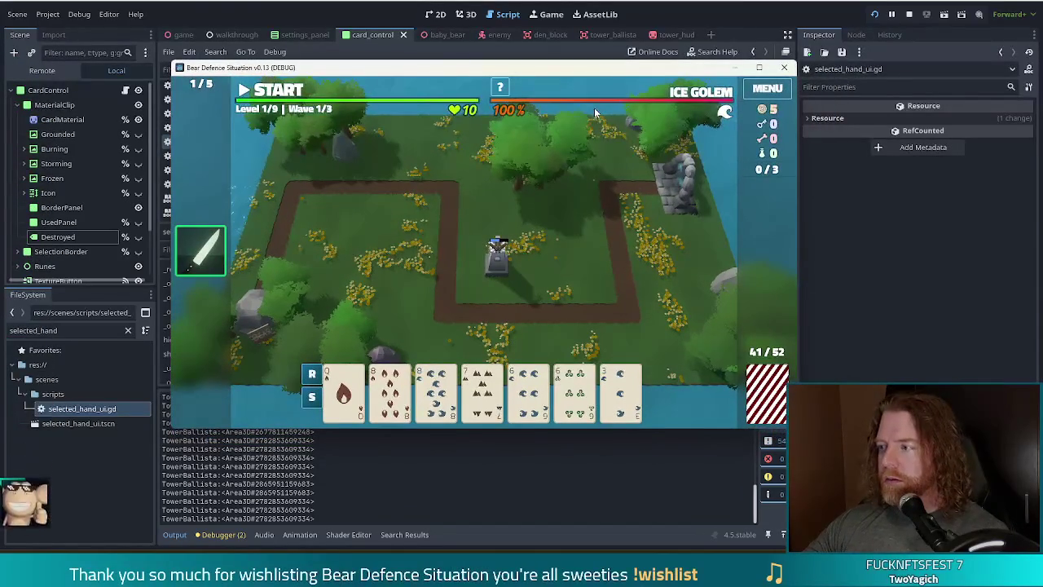
{"action": "key", "text": "alt+Tab"}
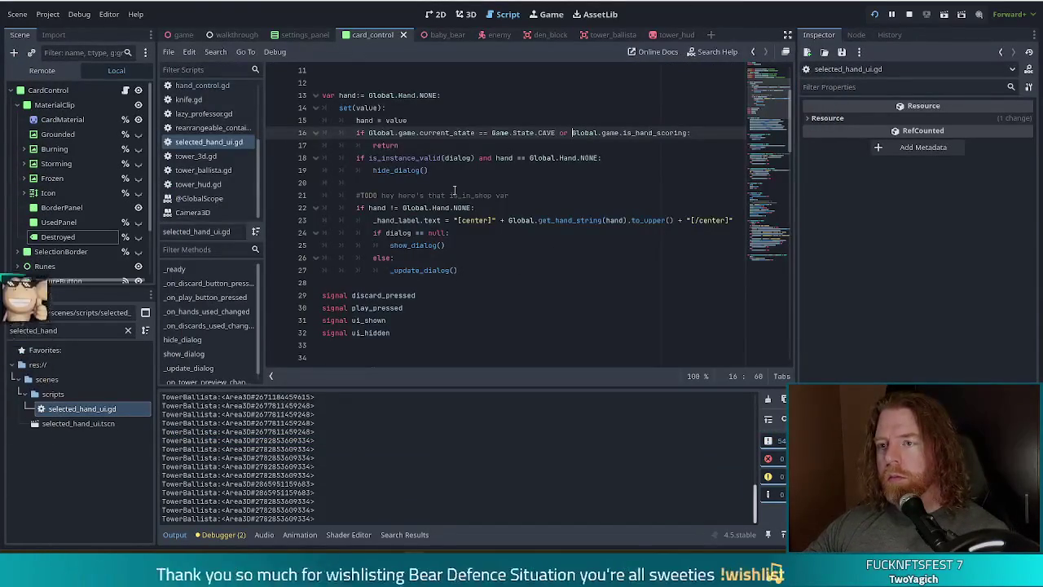
- End line 16 with 'or Global.game.is_hand_scoring:' and review the return, TODO and show_dialog lines below
{"action": "left_click", "coordinate": [399, 145]}
{"action": "left_click_drag", "start_coordinate": [417, 132], "coordinate": [497, 132]}
{"action": "left_click", "coordinate": [512, 132]}
{"action": "left_click_drag", "start_coordinate": [582, 133], "coordinate": [668, 132]}
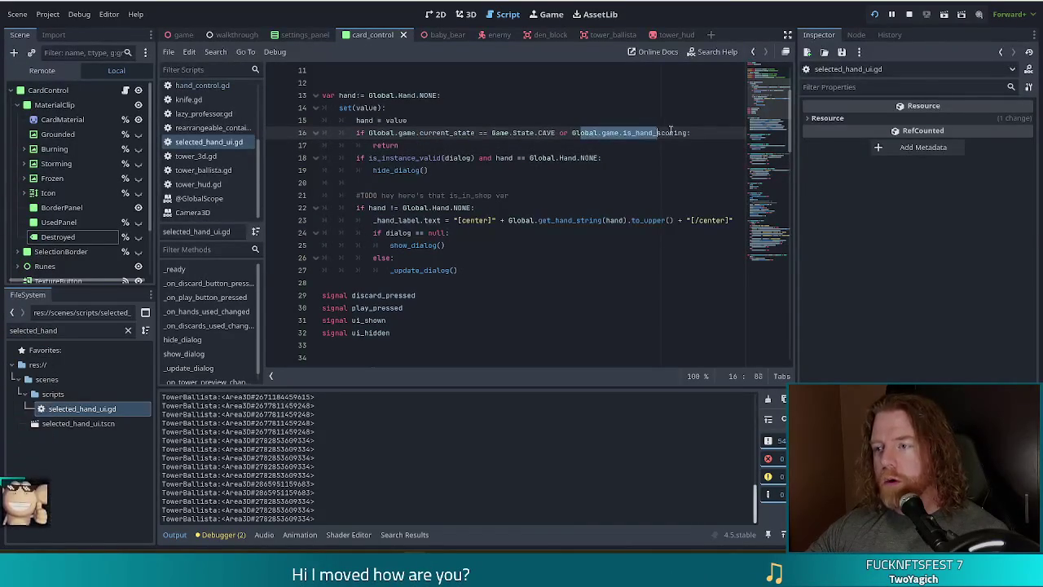
{"action": "left_click", "coordinate": [680, 132]}
{"action": "type", "text": ":"}
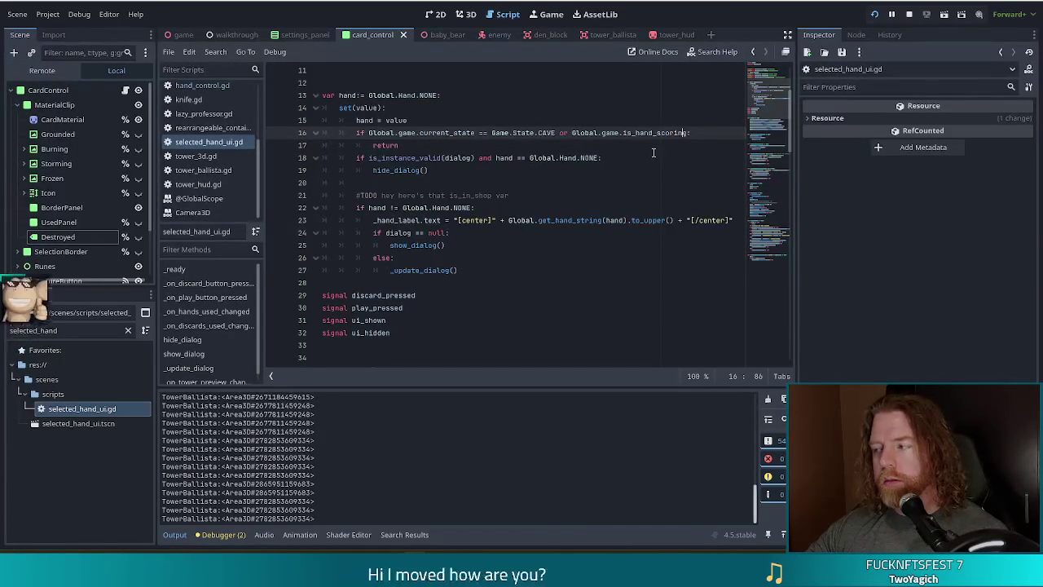
{"action": "left_click", "coordinate": [477, 150]}
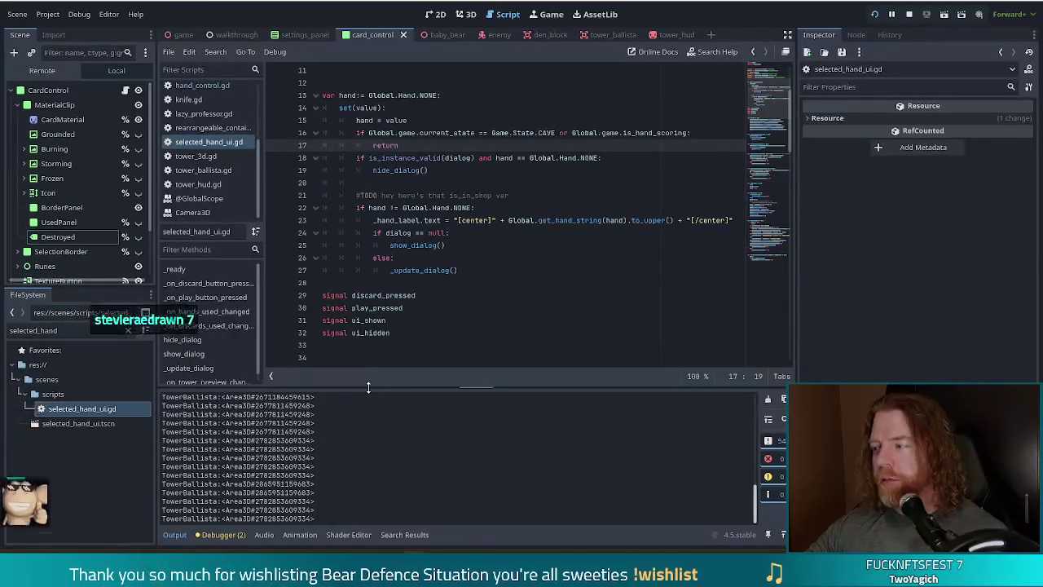
{"action": "left_click", "coordinate": [360, 196]}
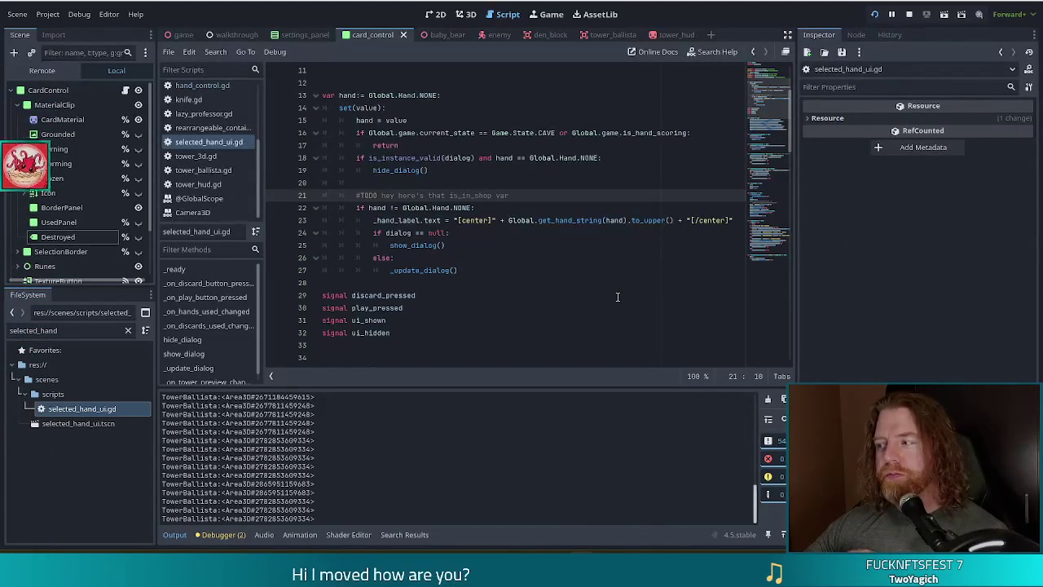
{"action": "left_click", "coordinate": [418, 245]}
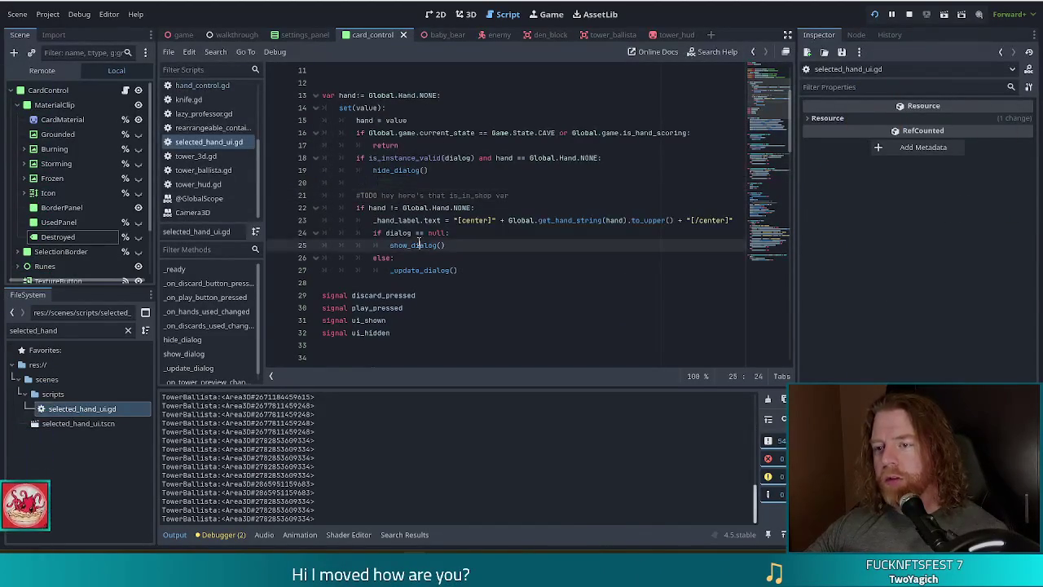
- Search the script for 'show_dial' and jump to the show_dialog function definition
{"action": "scroll", "coordinate": [440, 236], "scroll_direction": "down", "scroll_amount": 4}
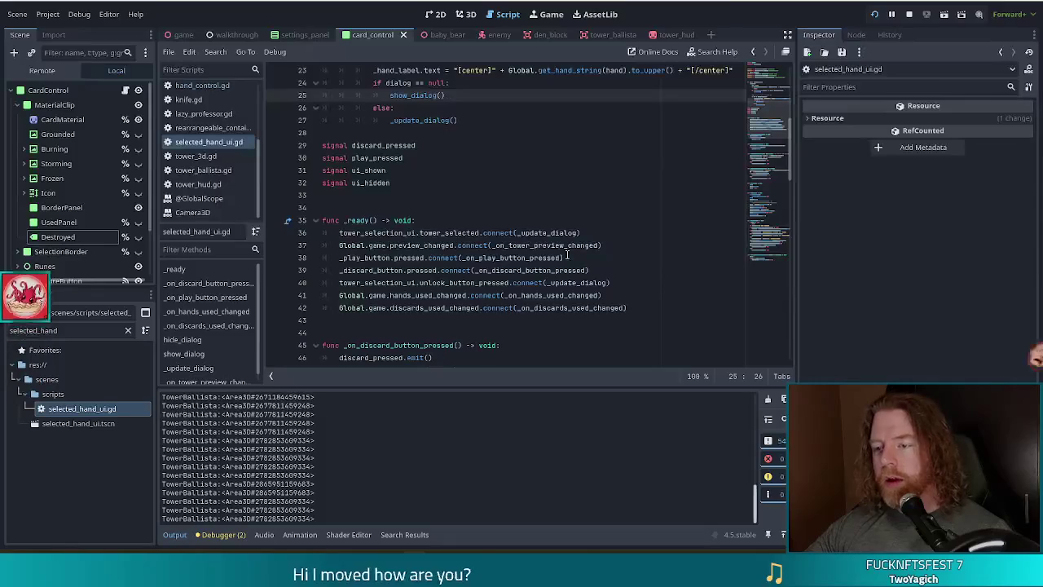
{"action": "scroll", "coordinate": [710, 214], "scroll_direction": "down", "scroll_amount": 5}
{"action": "scroll", "coordinate": [764, 220], "scroll_direction": "up", "scroll_amount": 12}
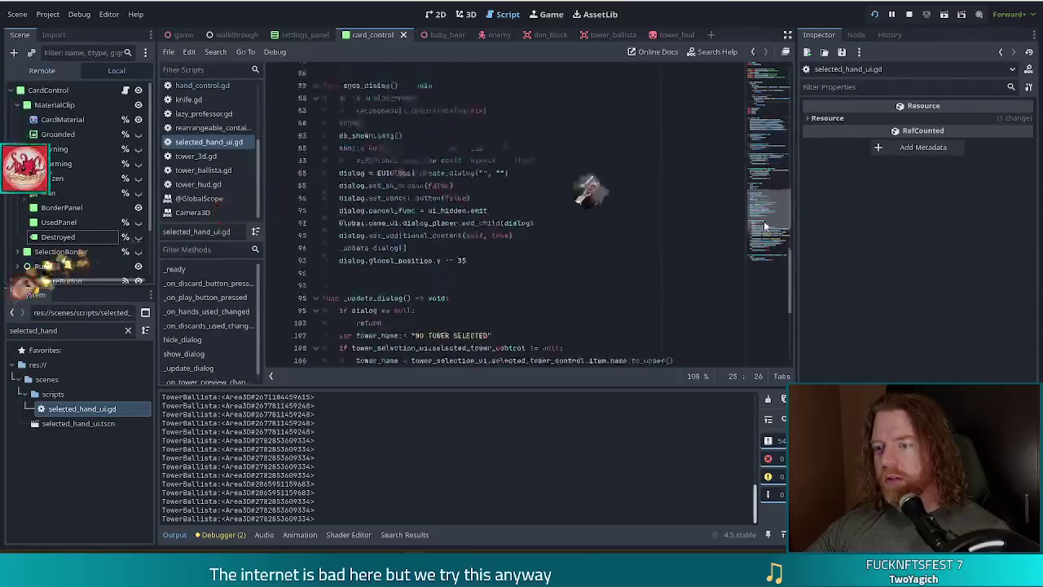
{"action": "left_click", "coordinate": [437, 170]}
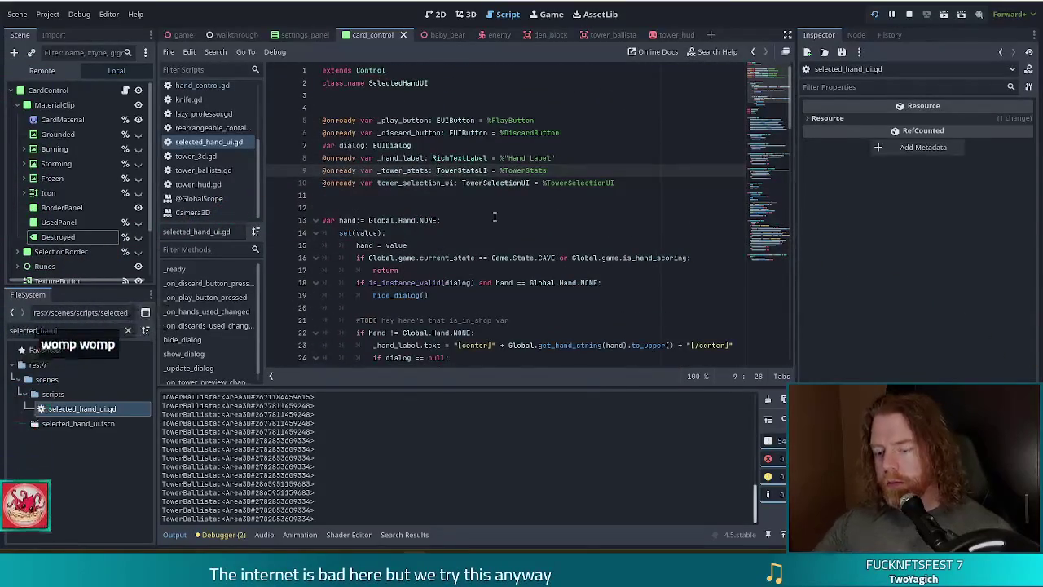
{"action": "key", "text": "ctrl+f"}
{"action": "type", "text": "show_duia"}
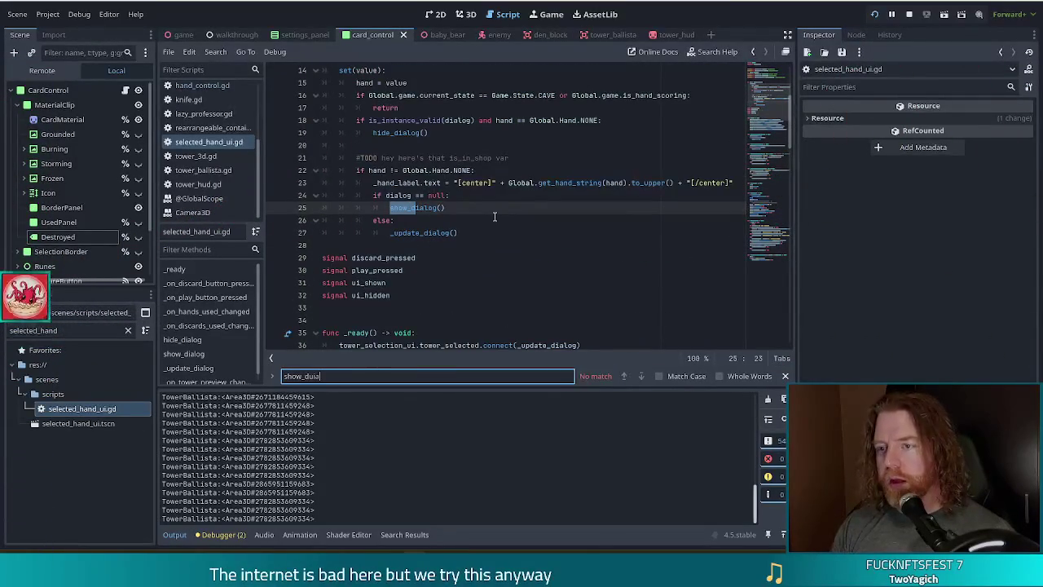
{"action": "key", "text": "BackSpace"}
{"action": "key", "text": "BackSpace"}
{"action": "key", "text": "BackSpace"}
{"action": "type", "text": "ial"}
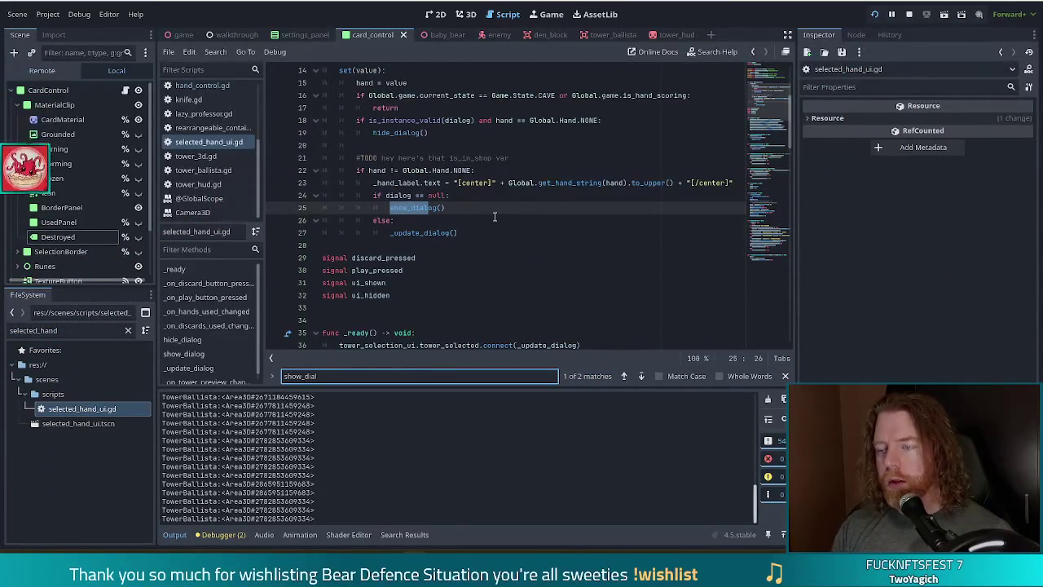
{"action": "left_click", "coordinate": [641, 377]}
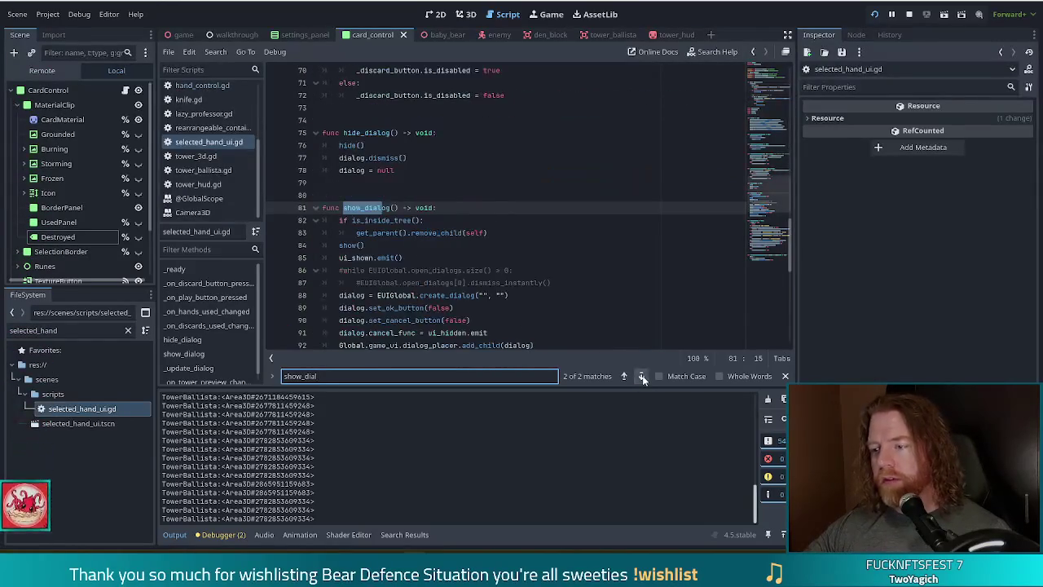
- Start a project-wide Find in Files search for 'selected_hand_ui.show'
{"action": "left_click", "coordinate": [408, 222]}
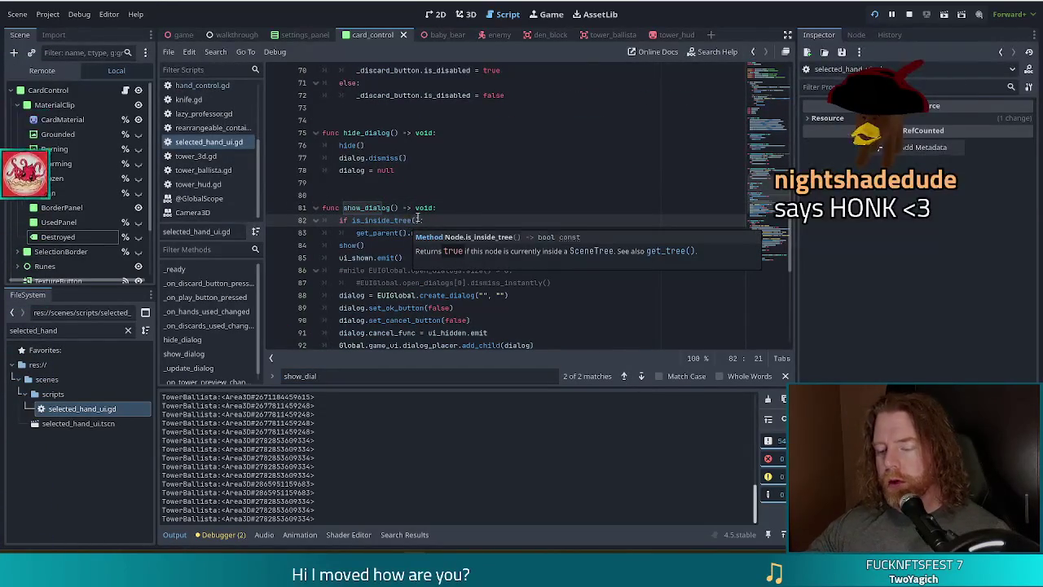
{"action": "key", "text": "ctrl+shift+f"}
{"action": "type", "text": "selected"}
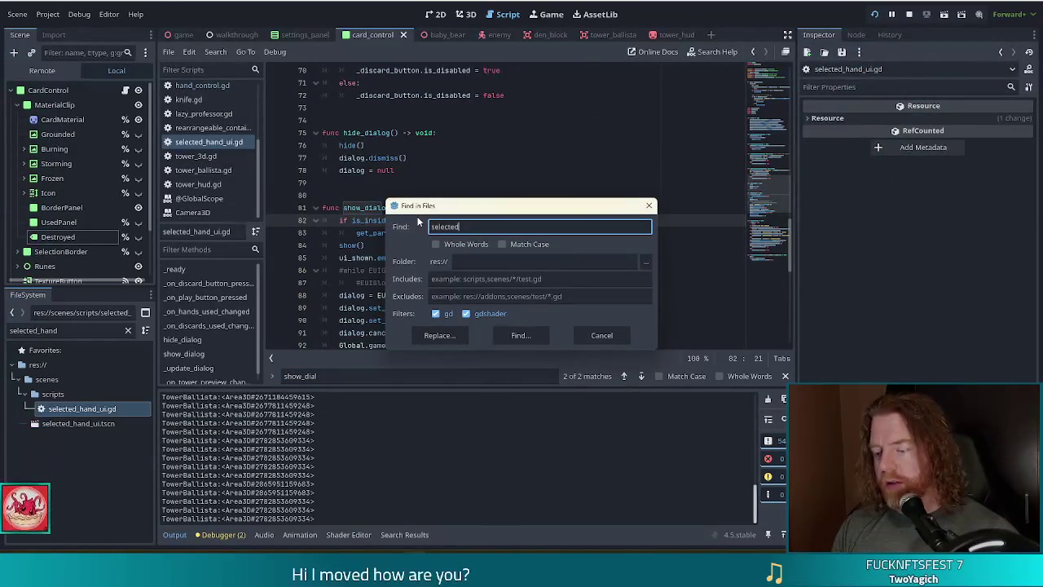
{"action": "type", "text": "_hand_ui.show"}
- Run the search and open the match on line 613 of game.gd, inspecting nearby lines
{"action": "key", "text": "Return"}
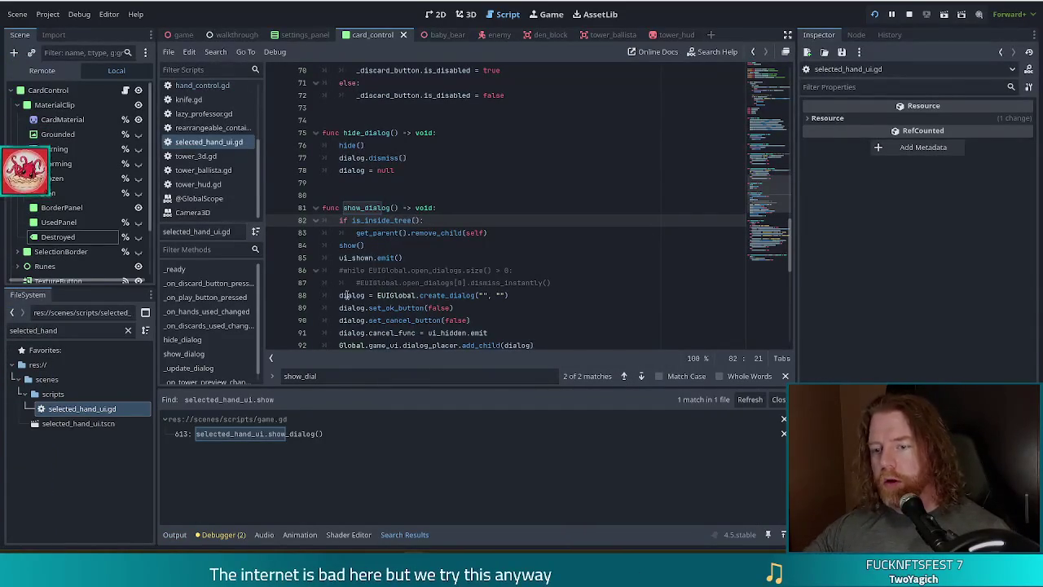
{"action": "left_click", "coordinate": [272, 435]}
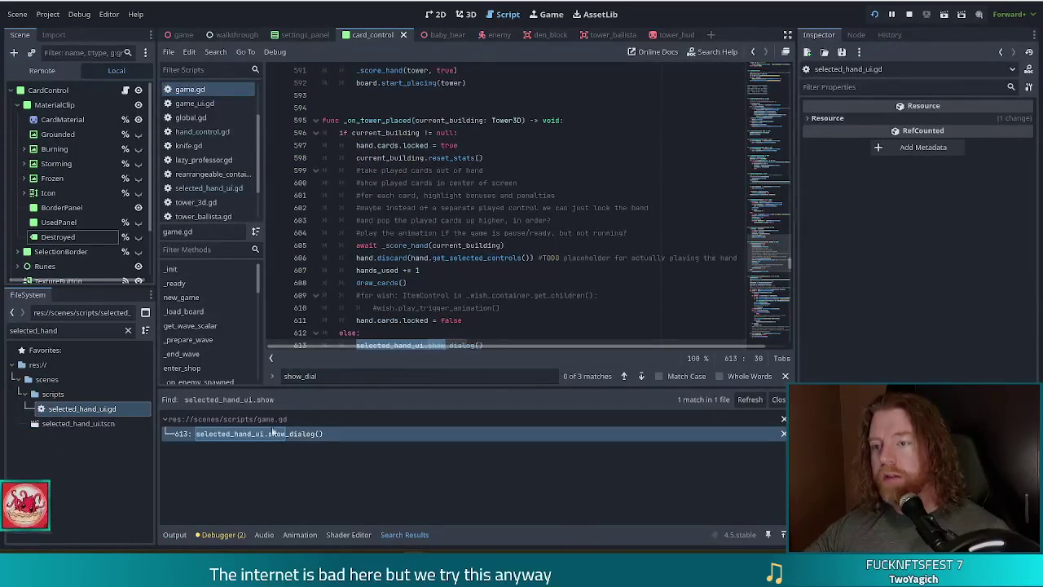
{"action": "scroll", "coordinate": [375, 244], "scroll_direction": "down", "scroll_amount": 1}
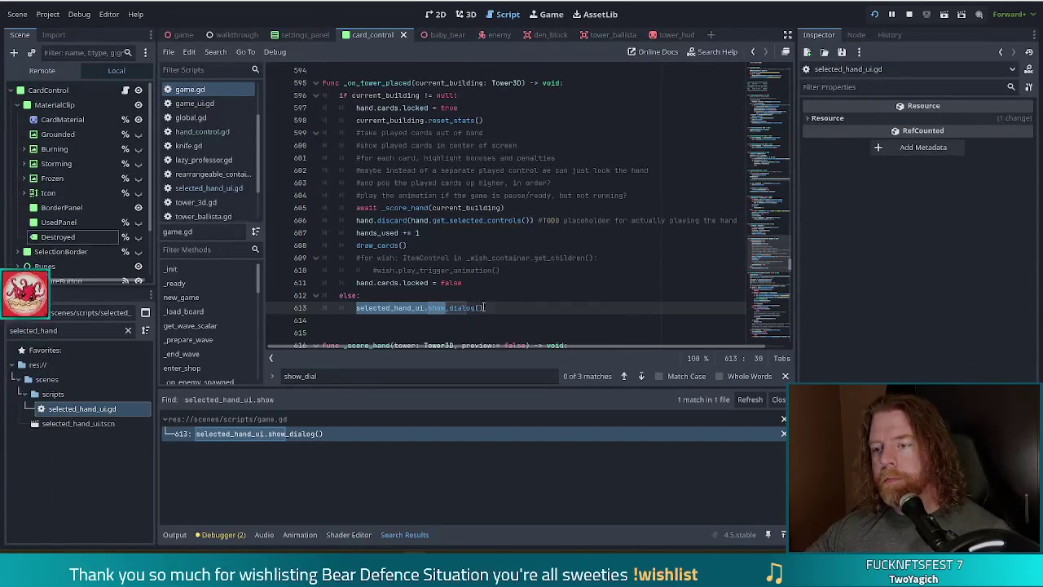
{"action": "right_click", "coordinate": [505, 307]}
{"action": "key", "text": "Escape"}
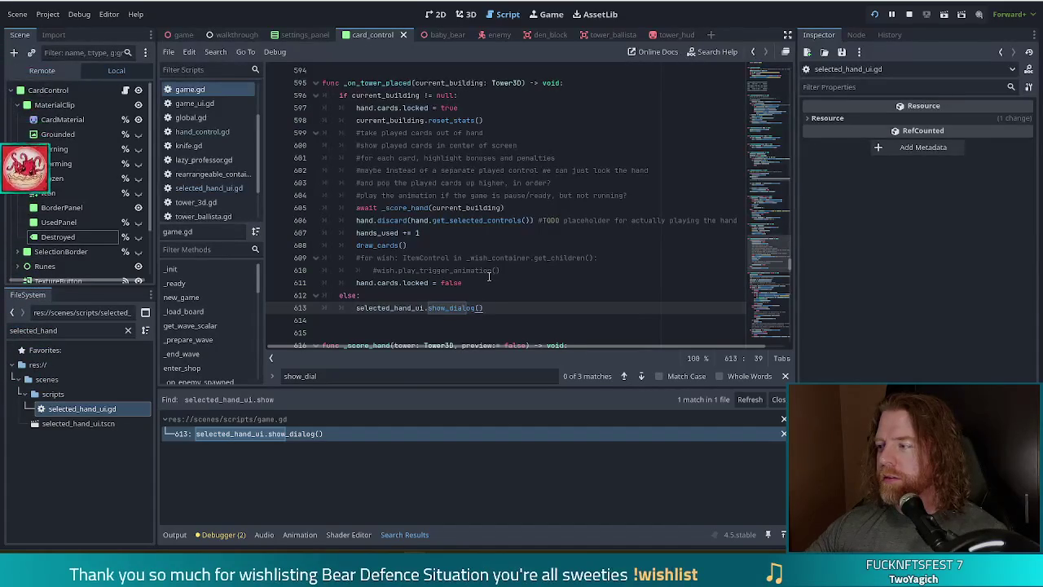
{"action": "left_click", "coordinate": [534, 196]}
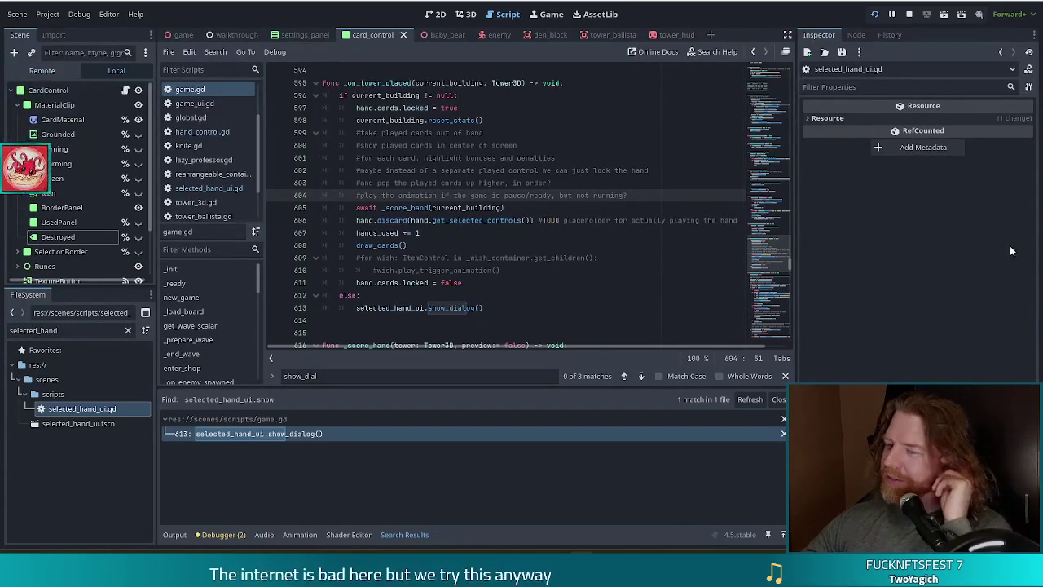
- Return to selected_hand_ui.gd and inspect the is_inside_tree check in show_dialog
{"action": "left_click", "coordinate": [207, 189]}
{"action": "left_click", "coordinate": [408, 194]}
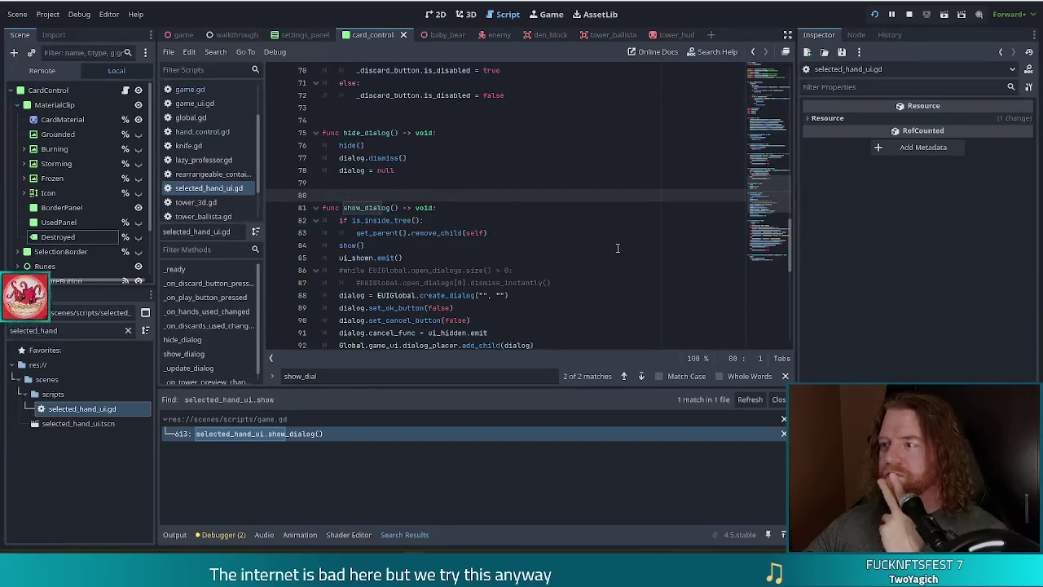
{"action": "left_click", "coordinate": [411, 220]}
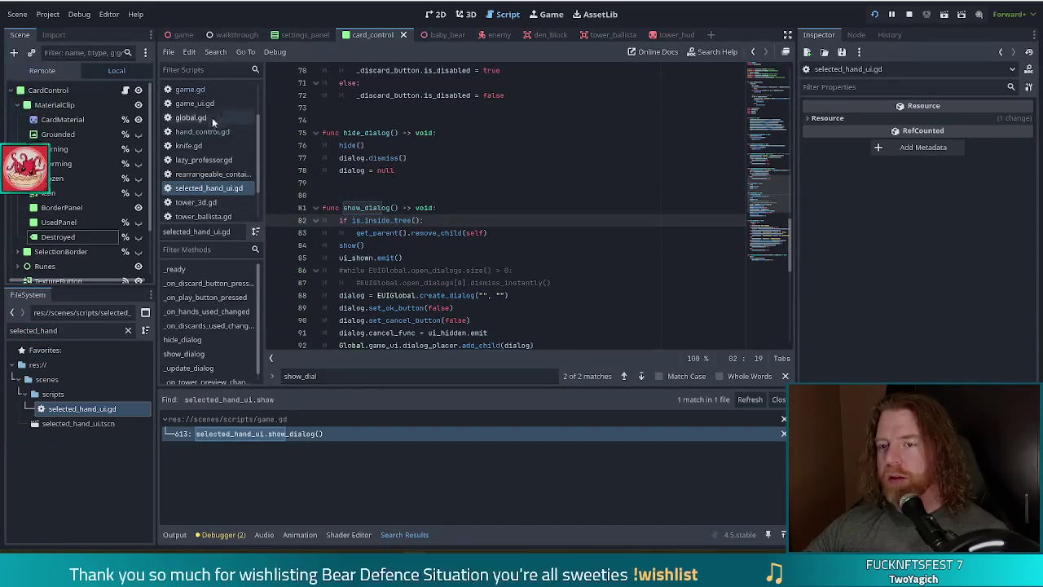
{"action": "scroll", "coordinate": [231, 171], "scroll_direction": "down", "scroll_amount": 2}
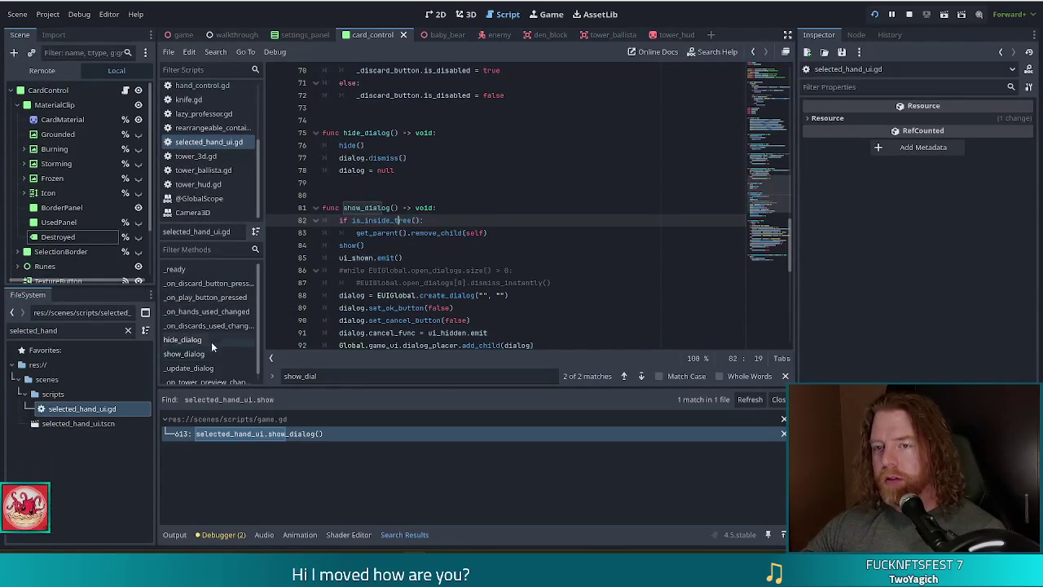
{"action": "scroll", "coordinate": [206, 114], "scroll_direction": "up", "scroll_amount": 2}
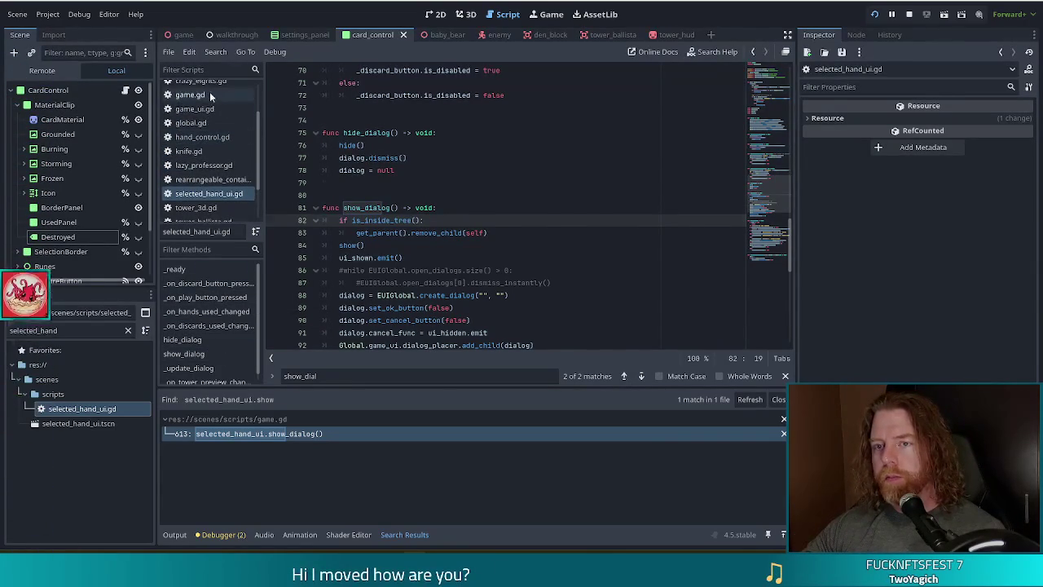
- Open game.gd and jump to its _score_hand function
{"action": "left_click", "coordinate": [190, 95]}
{"action": "scroll", "coordinate": [213, 318], "scroll_direction": "down", "scroll_amount": 1}
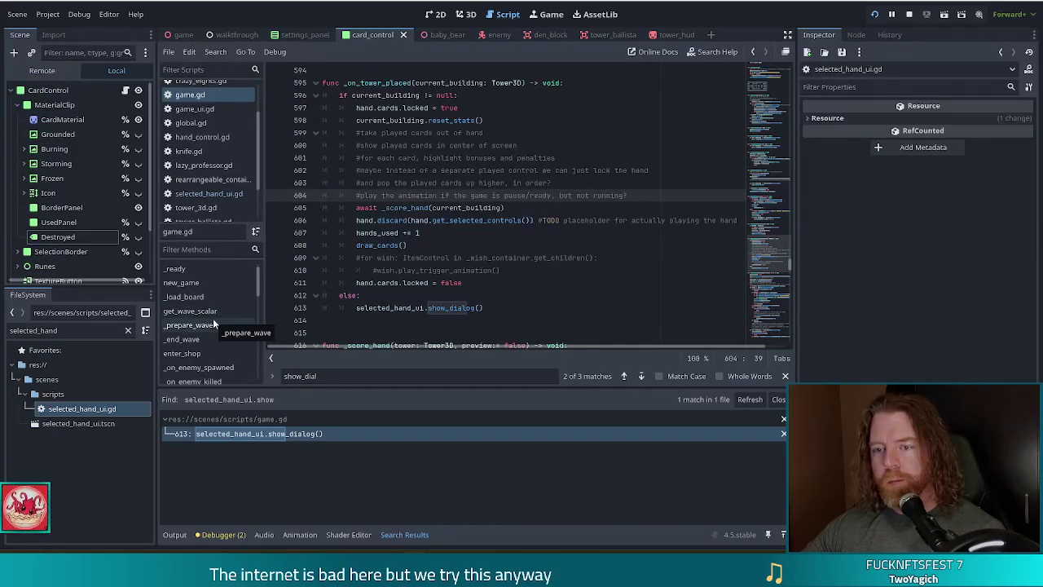
{"action": "scroll", "coordinate": [213, 322], "scroll_direction": "down", "scroll_amount": 6}
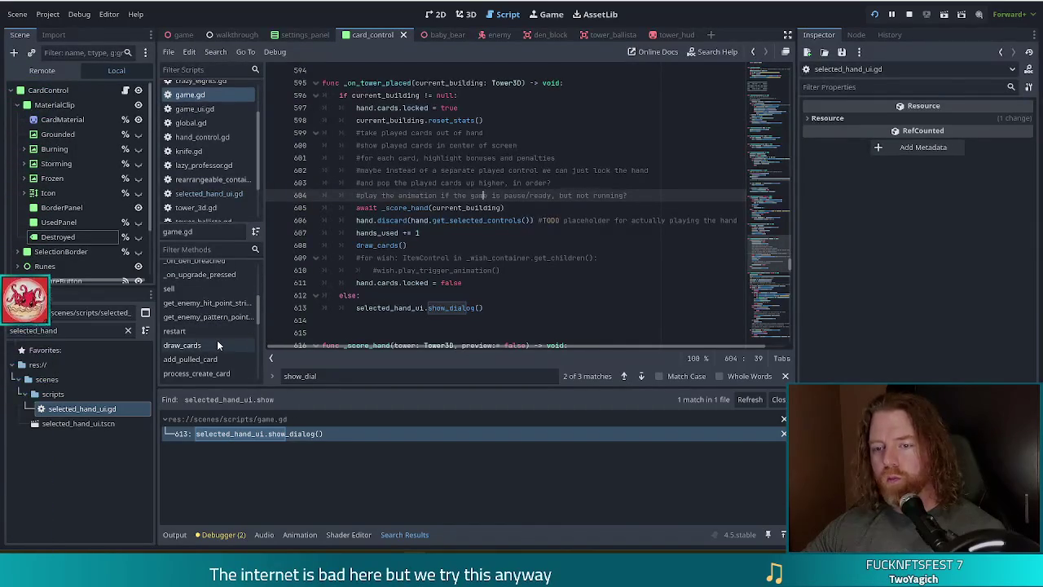
{"action": "scroll", "coordinate": [217, 340], "scroll_direction": "down", "scroll_amount": 3}
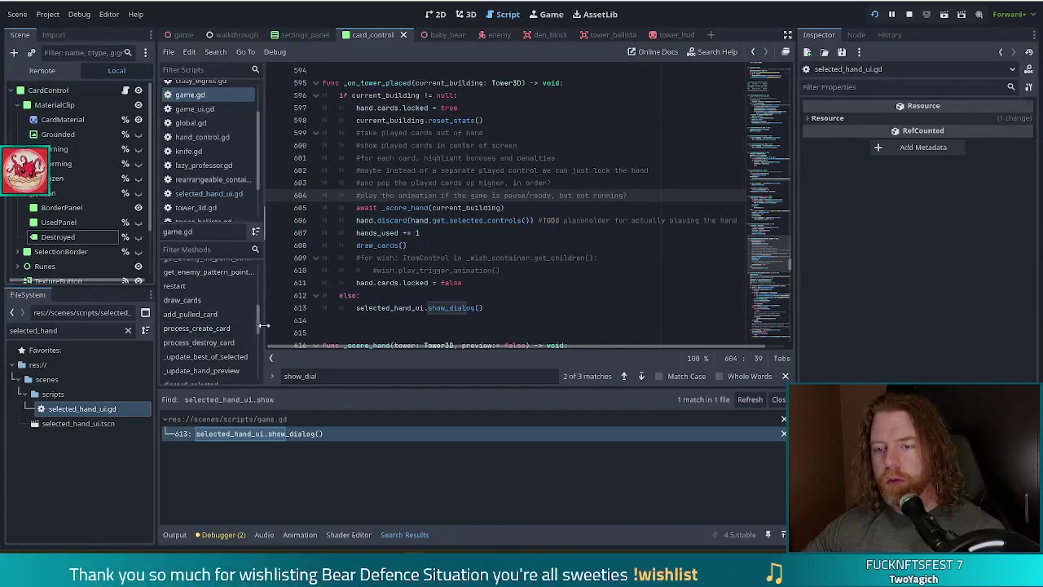
{"action": "scroll", "coordinate": [217, 334], "scroll_direction": "down", "scroll_amount": 5}
{"action": "left_click", "coordinate": [194, 326]}
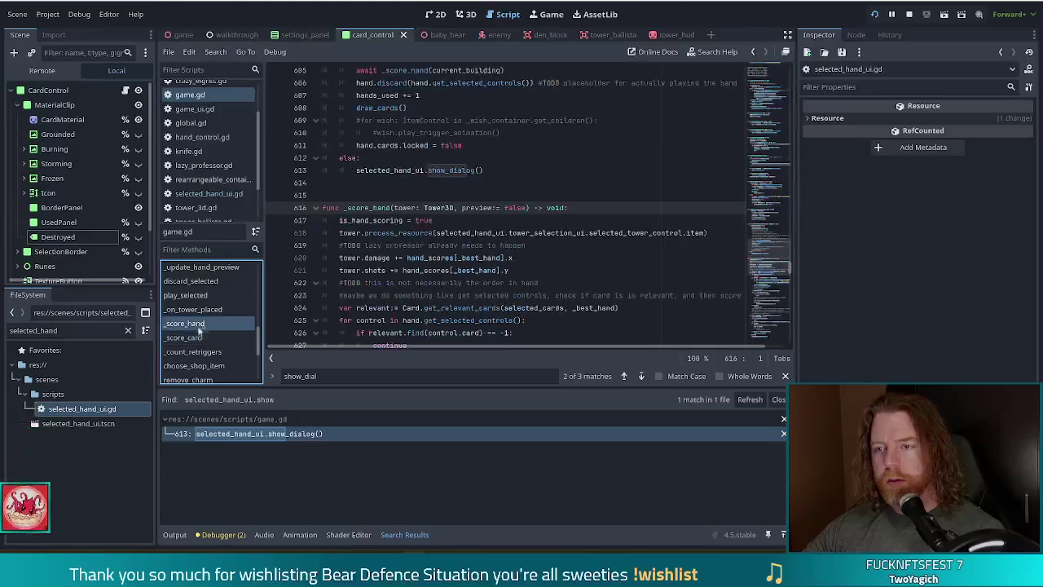
- Read _score_hand from is_hand_scoring = true through the tween and _score_card await to is_hand_scoring = false
{"action": "left_click", "coordinate": [441, 245]}
{"action": "left_click", "coordinate": [445, 221]}
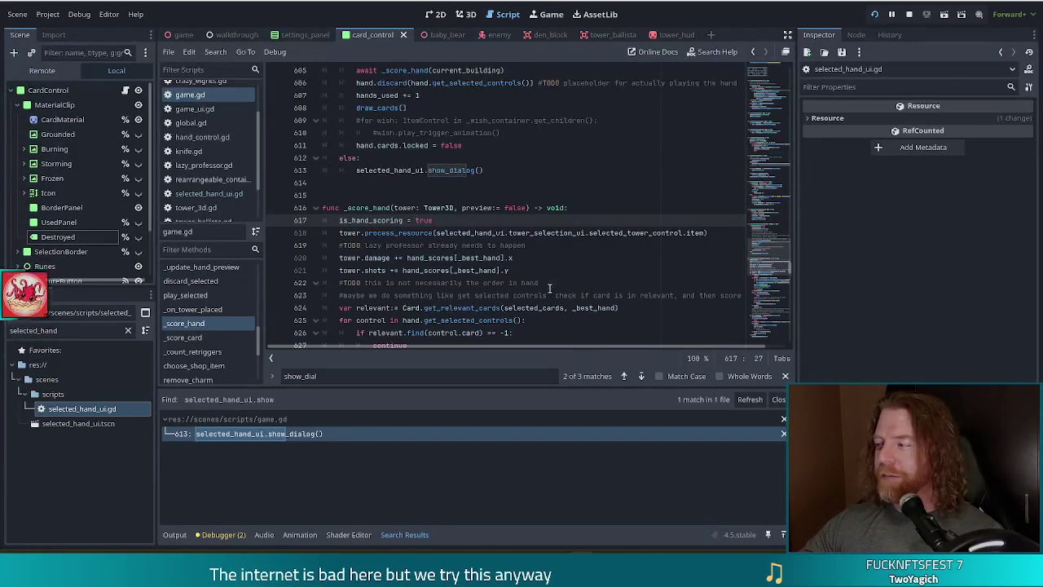
{"action": "left_click", "coordinate": [551, 259]}
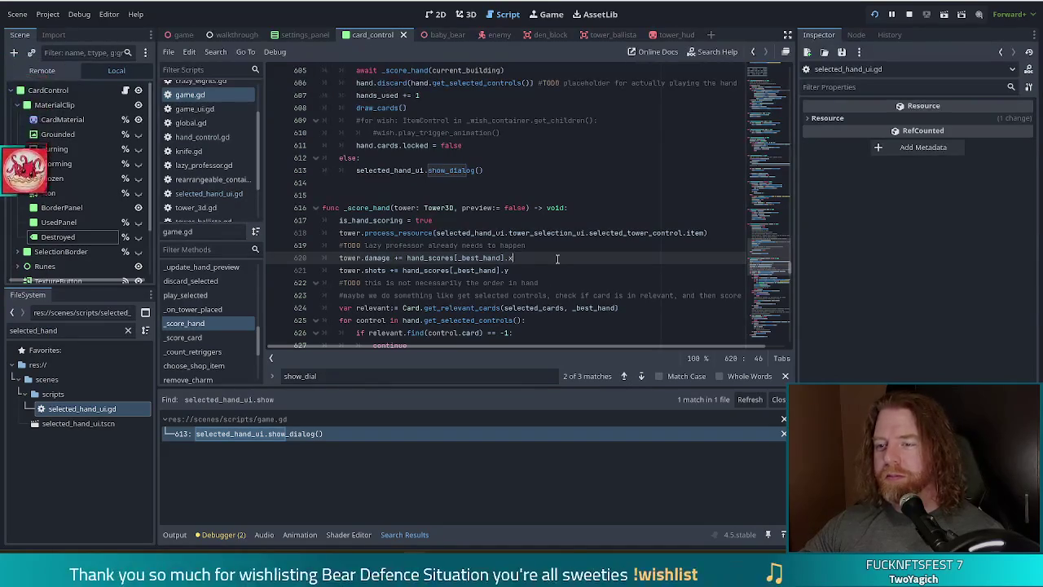
{"action": "scroll", "coordinate": [551, 261], "scroll_direction": "down", "scroll_amount": 4}
{"action": "left_click", "coordinate": [462, 246]}
{"action": "scroll", "coordinate": [502, 253], "scroll_direction": "down", "scroll_amount": 2}
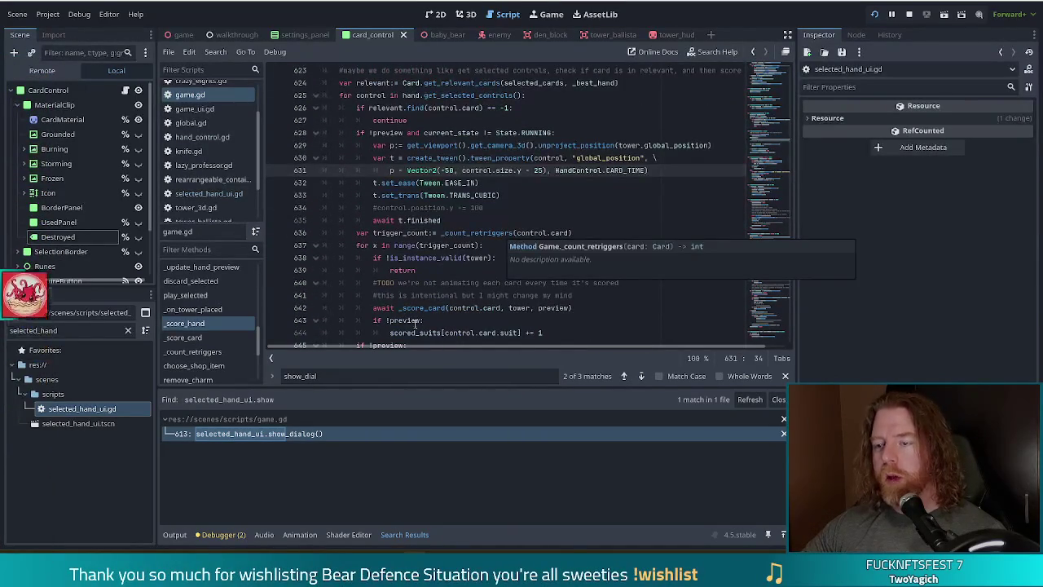
{"action": "left_click", "coordinate": [441, 308]}
{"action": "scroll", "coordinate": [561, 284], "scroll_direction": "down", "scroll_amount": 3}
{"action": "scroll", "coordinate": [561, 283], "scroll_direction": "down", "scroll_amount": 5}
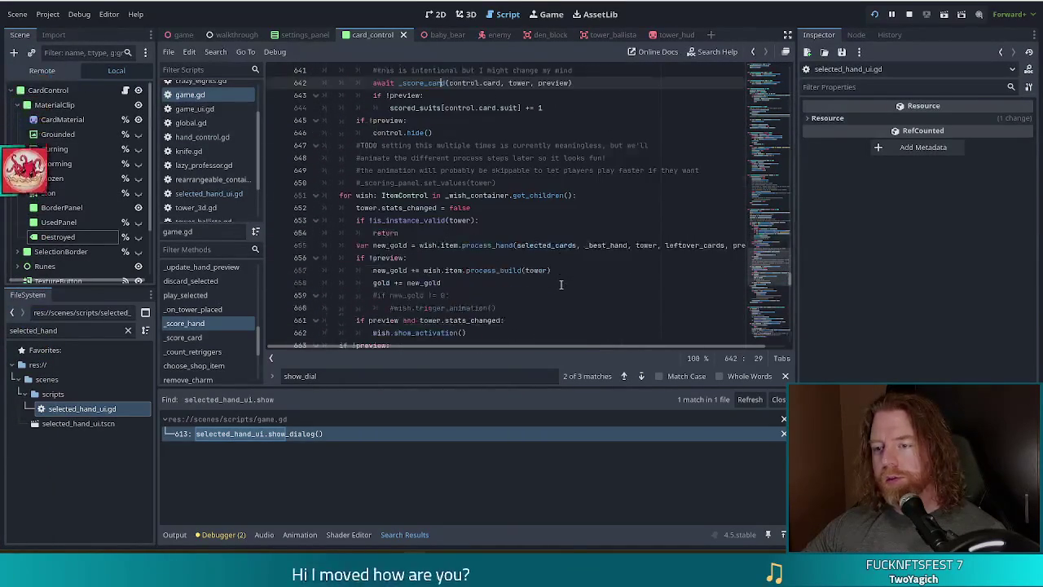
{"action": "scroll", "coordinate": [561, 283], "scroll_direction": "down", "scroll_amount": 2}
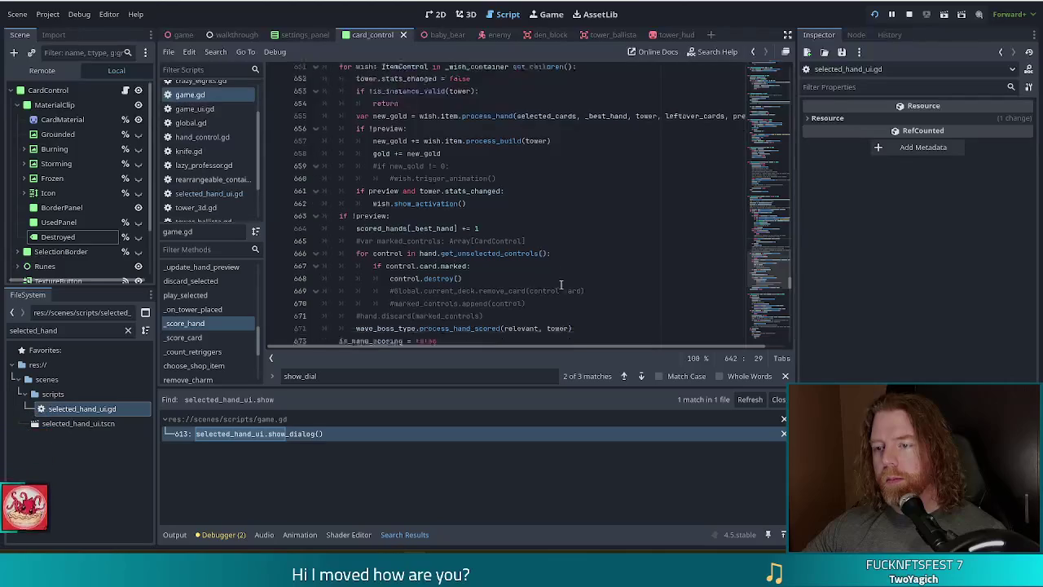
{"action": "left_click", "coordinate": [415, 316]}
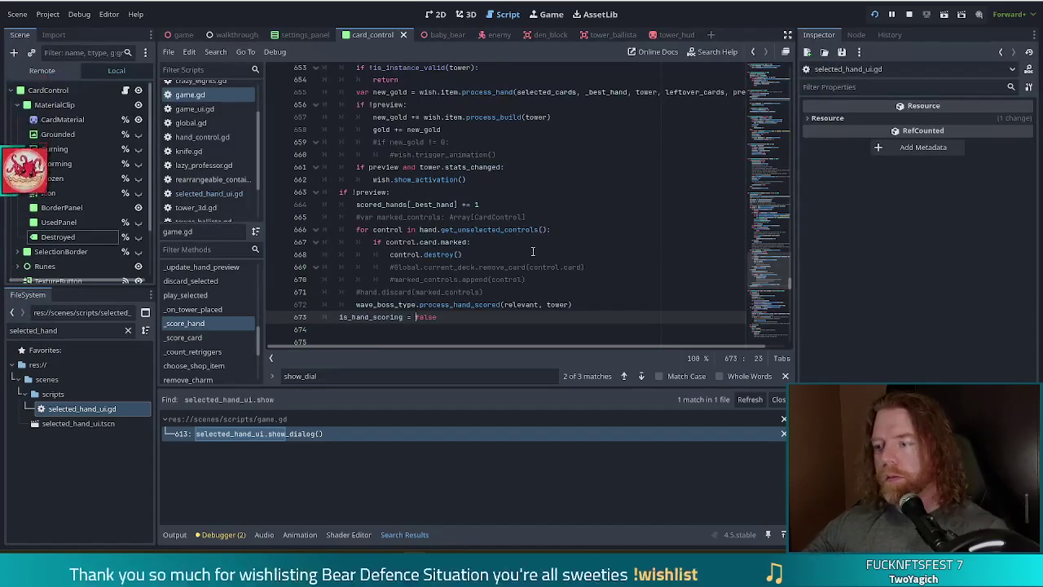
- Scroll back through _score_hand, then jump to the _score_card function at line 676
{"action": "scroll", "coordinate": [541, 241], "scroll_direction": "up", "scroll_amount": 5}
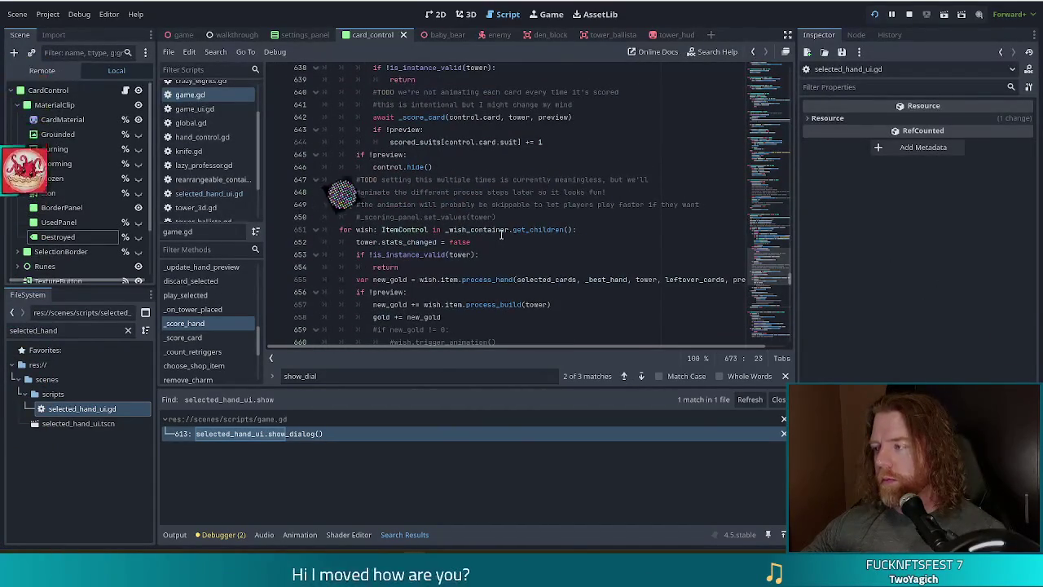
{"action": "scroll", "coordinate": [483, 222], "scroll_direction": "up", "scroll_amount": 1}
{"action": "scroll", "coordinate": [484, 221], "scroll_direction": "up", "scroll_amount": 3}
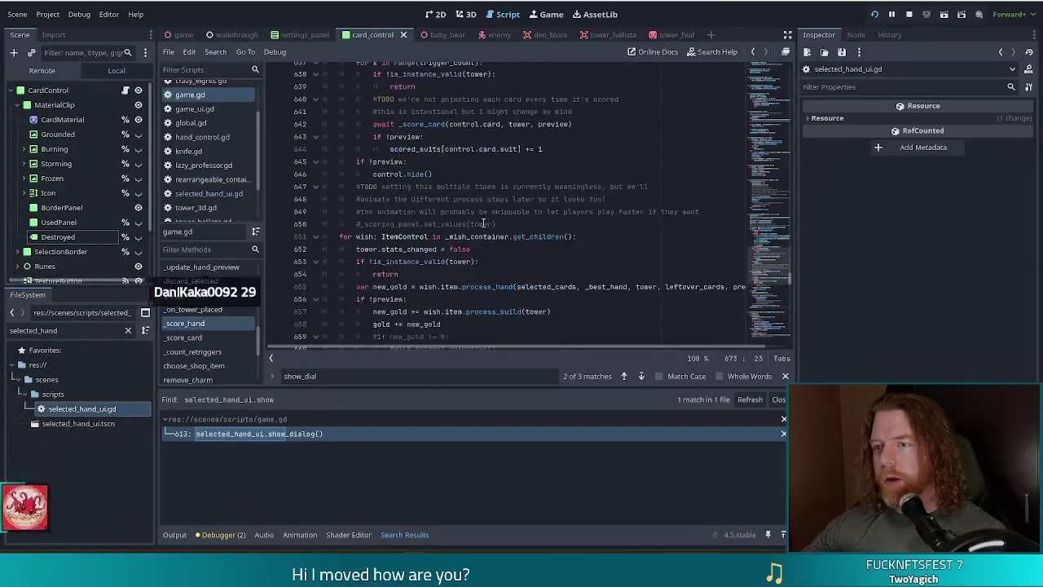
{"action": "scroll", "coordinate": [483, 221], "scroll_direction": "up", "scroll_amount": 1}
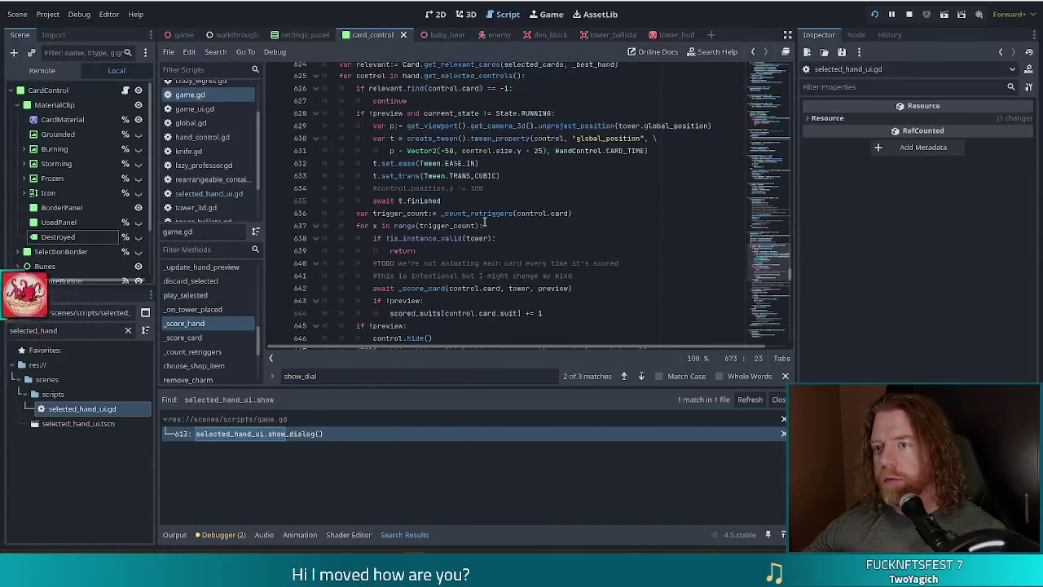
{"action": "scroll", "coordinate": [485, 222], "scroll_direction": "up", "scroll_amount": 2}
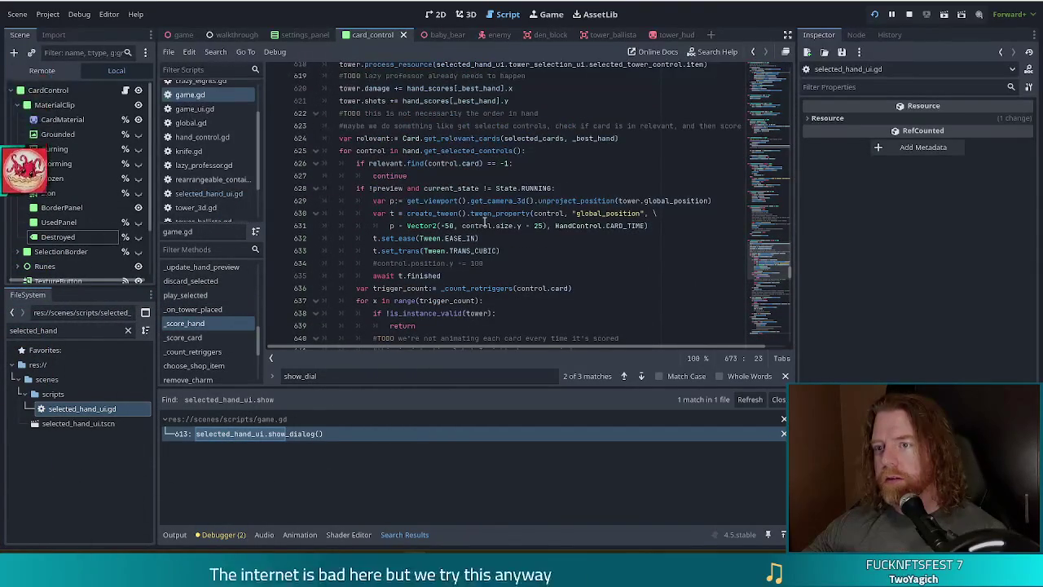
{"action": "scroll", "coordinate": [485, 221], "scroll_direction": "up", "scroll_amount": 2}
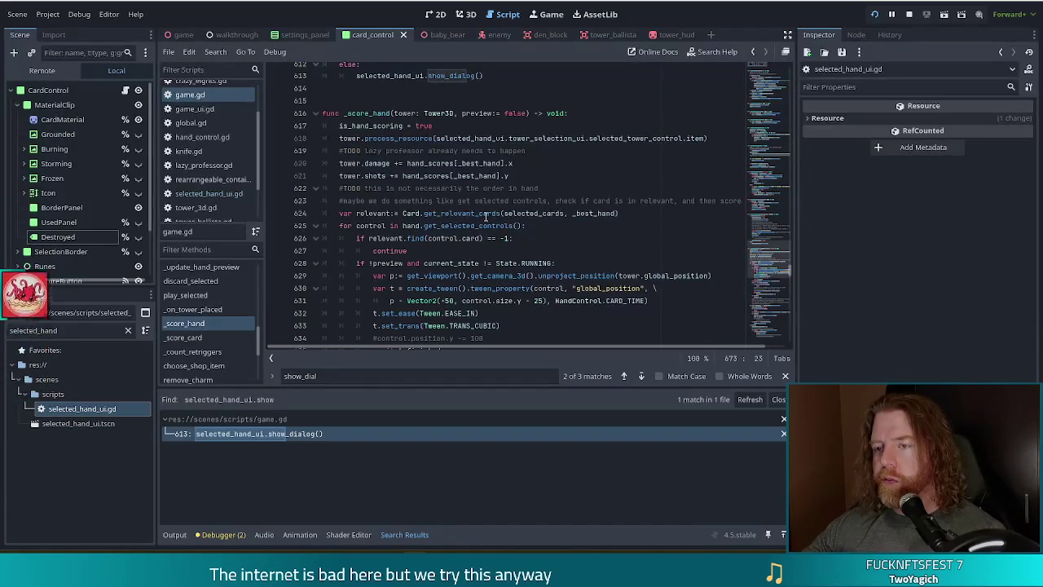
{"action": "mouse_move", "coordinate": [485, 216]}
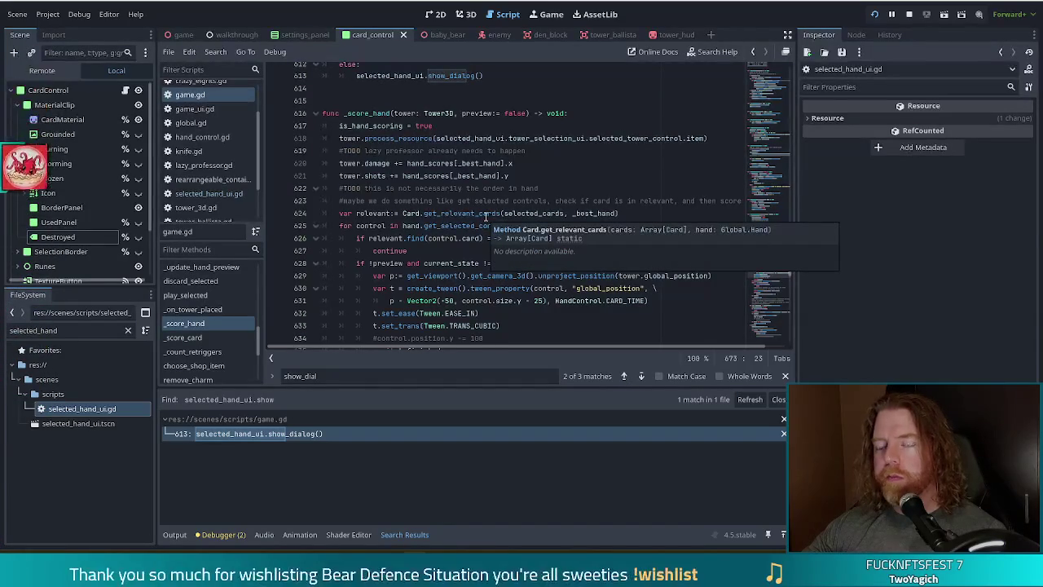
{"action": "mouse_move", "coordinate": [465, 138]}
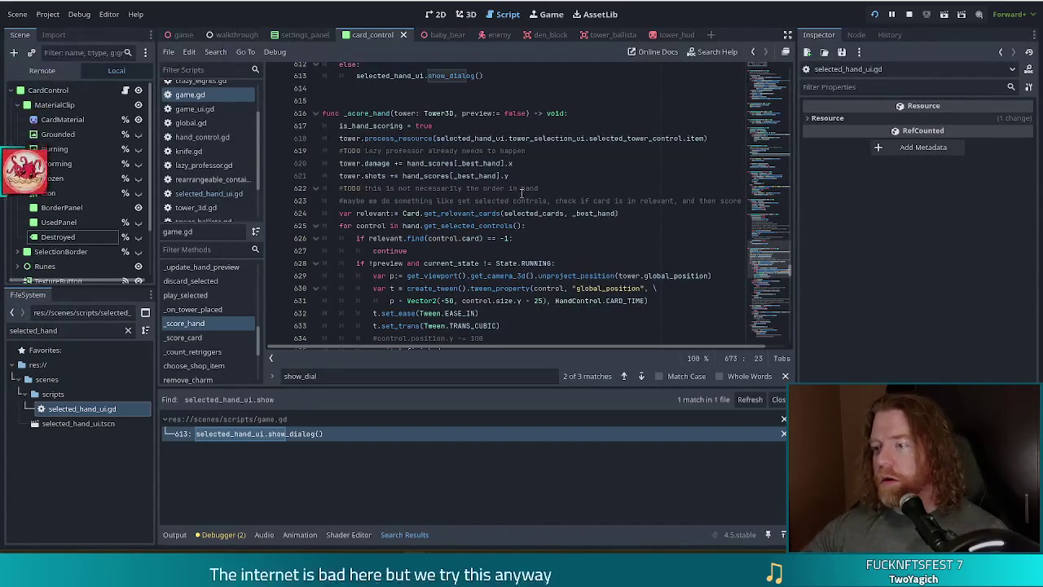
{"action": "scroll", "coordinate": [767, 261], "scroll_direction": "down", "scroll_amount": 9}
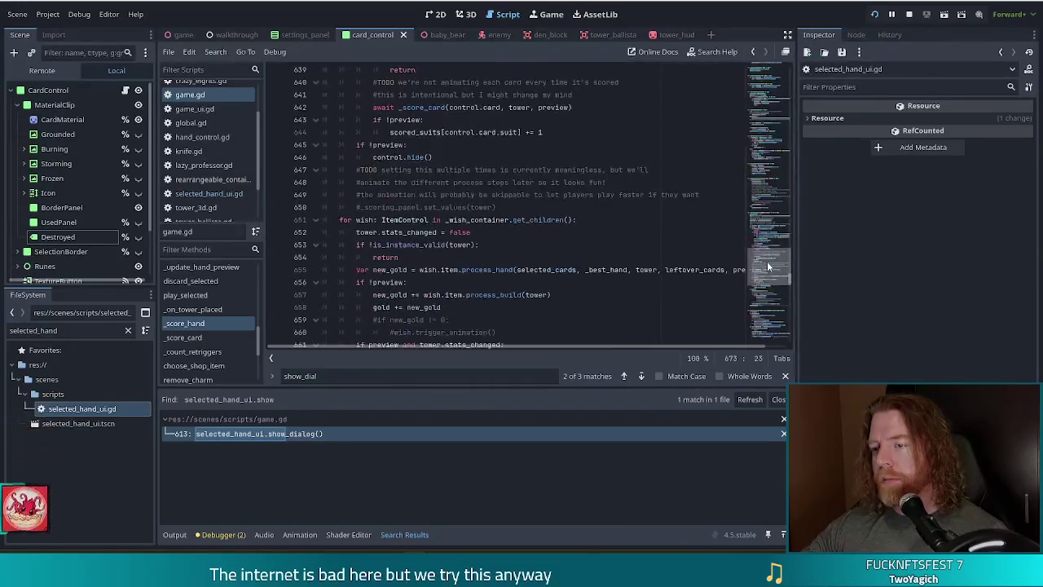
{"action": "scroll", "coordinate": [767, 261], "scroll_direction": "down", "scroll_amount": 2}
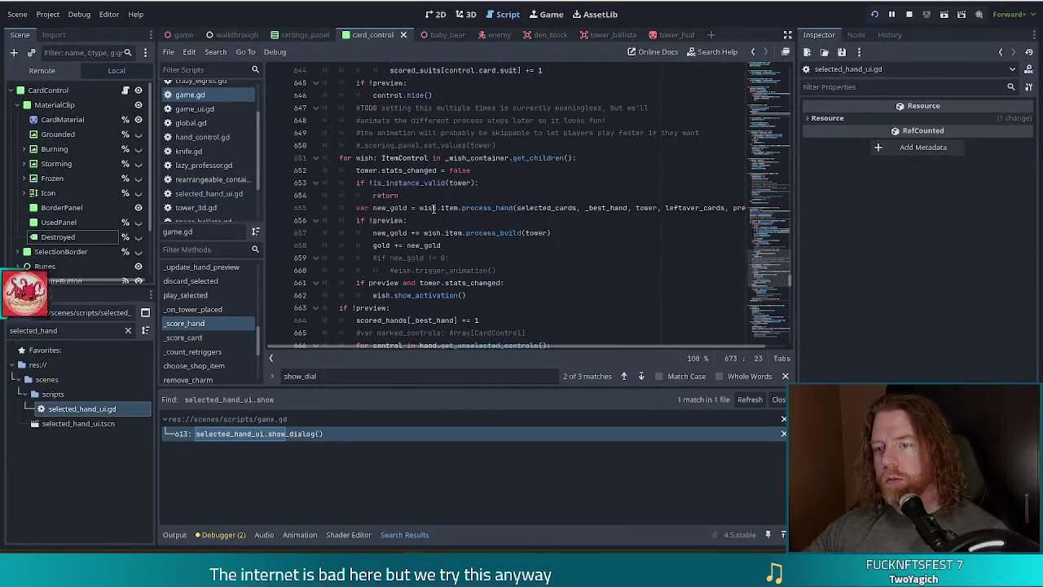
{"action": "scroll", "coordinate": [455, 210], "scroll_direction": "down", "scroll_amount": 2}
{"action": "scroll", "coordinate": [460, 218], "scroll_direction": "up", "scroll_amount": 4}
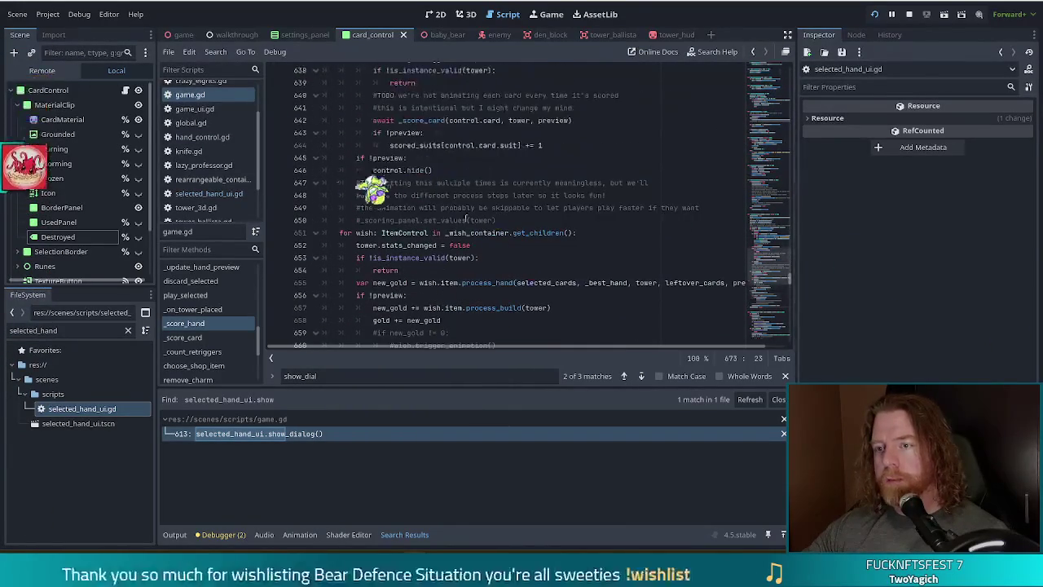
{"action": "left_click", "coordinate": [197, 338]}
{"action": "scroll", "coordinate": [383, 301], "scroll_direction": "down", "scroll_amount": 4}
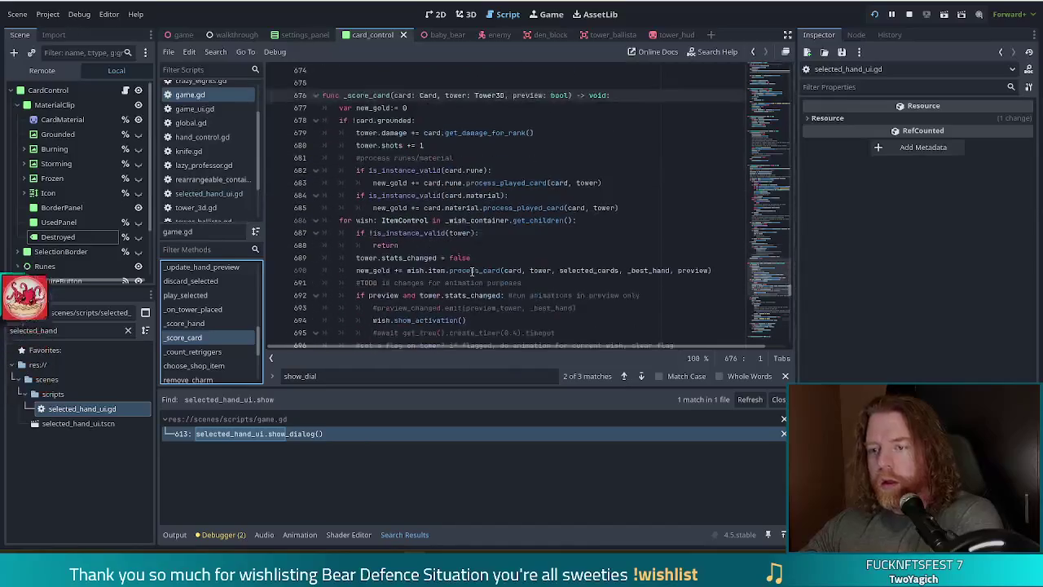
- Scroll back up to the card-tween loop in _score_hand around line 620
{"action": "scroll", "coordinate": [486, 238], "scroll_direction": "down", "scroll_amount": 2}
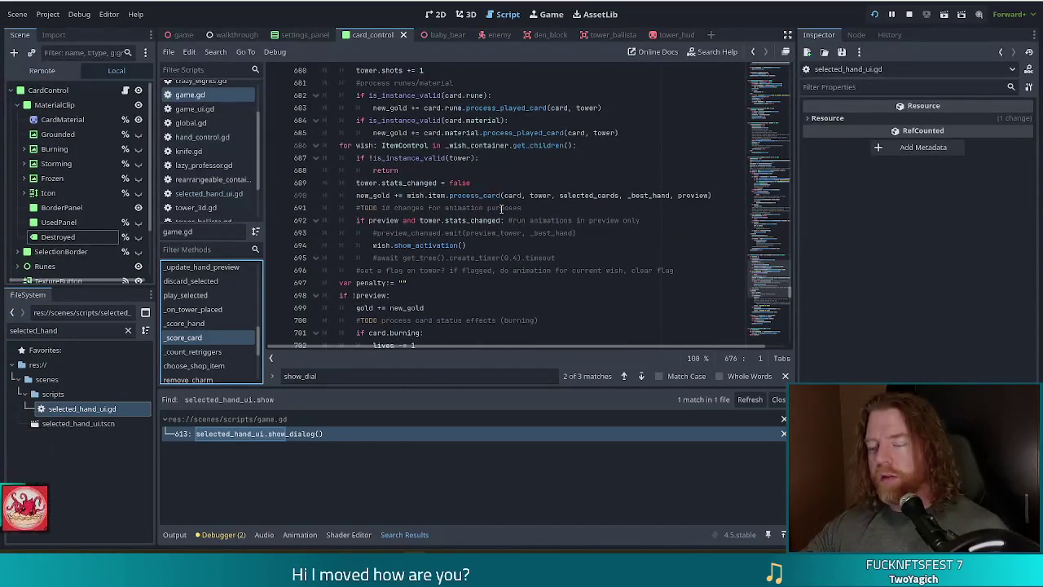
{"action": "scroll", "coordinate": [483, 260], "scroll_direction": "up", "scroll_amount": 5}
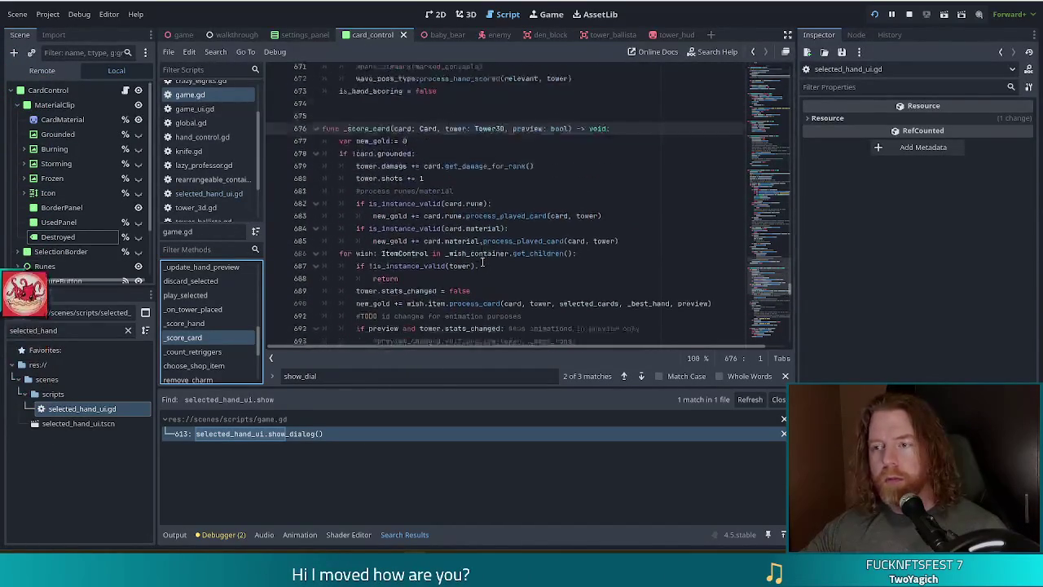
{"action": "scroll", "coordinate": [489, 245], "scroll_direction": "up", "scroll_amount": 6}
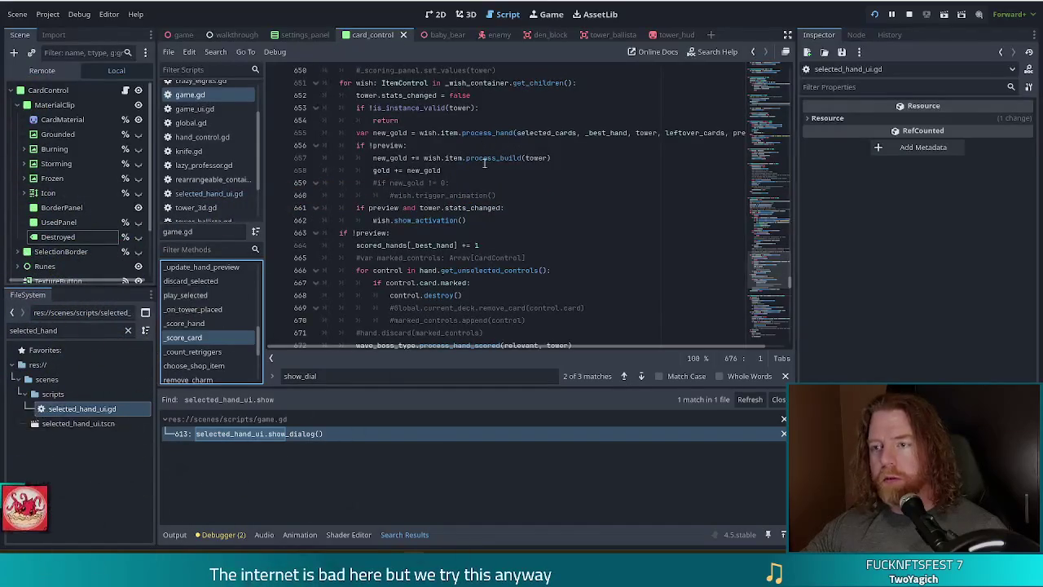
{"action": "scroll", "coordinate": [501, 185], "scroll_direction": "up", "scroll_amount": 5}
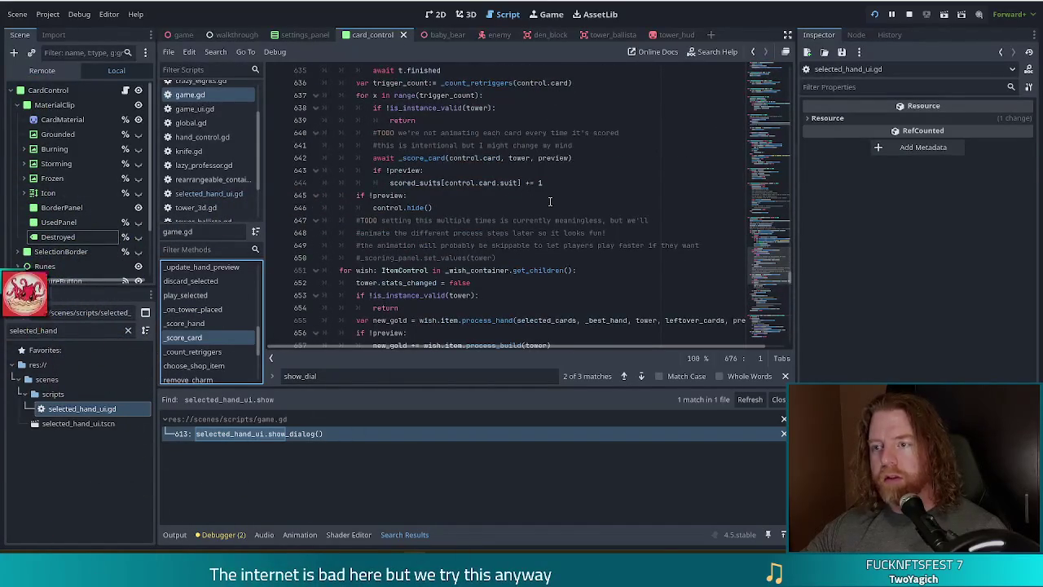
{"action": "scroll", "coordinate": [571, 200], "scroll_direction": "up", "scroll_amount": 5}
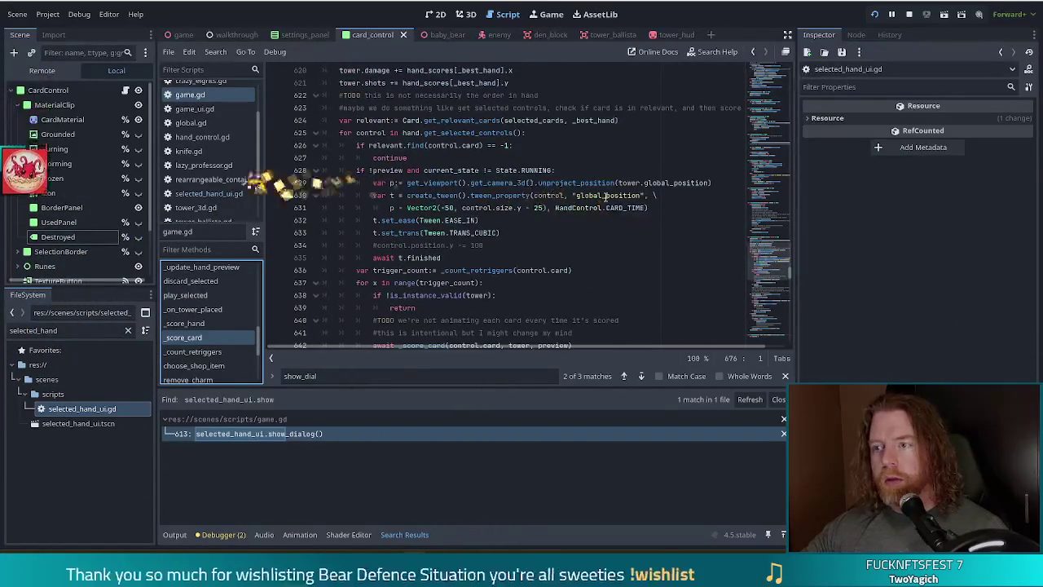
{"action": "left_click", "coordinate": [604, 198]}
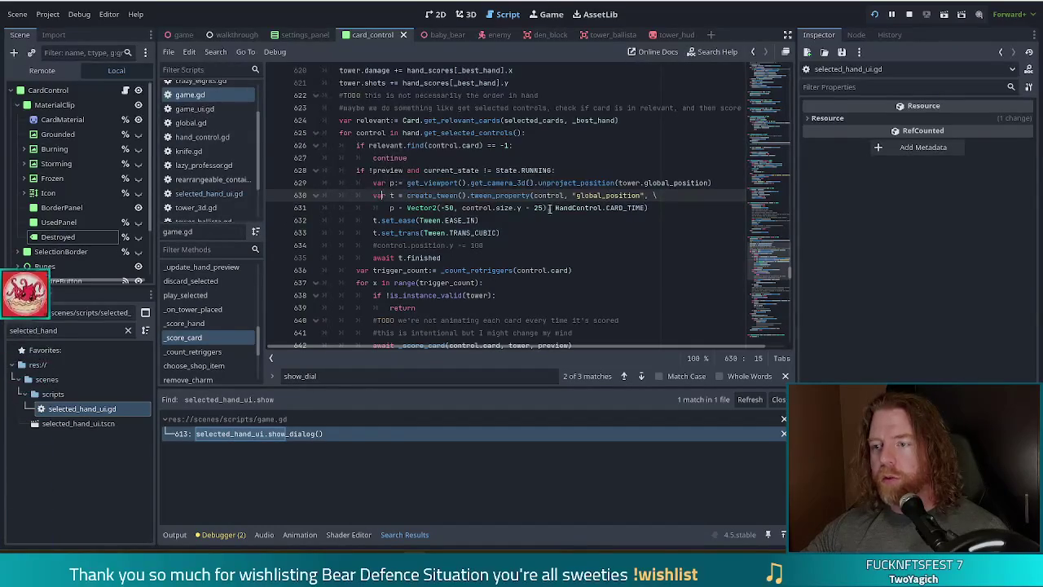
{"action": "left_click_drag", "start_coordinate": [408, 198], "coordinate": [584, 209]}
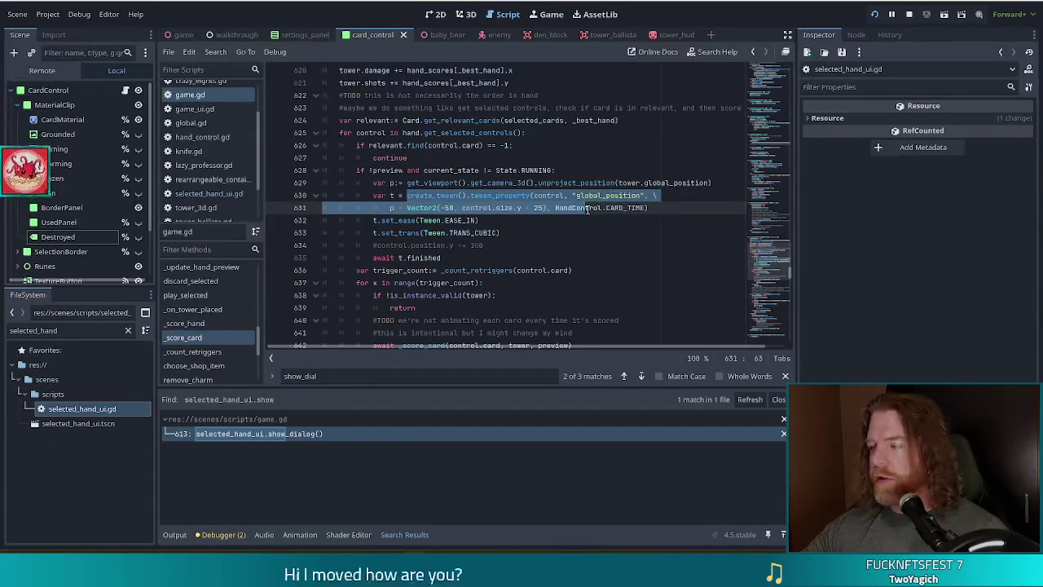
{"action": "left_click", "coordinate": [517, 209]}
{"action": "double_click", "coordinate": [620, 208]}
{"action": "mouse_move", "coordinate": [626, 209]}
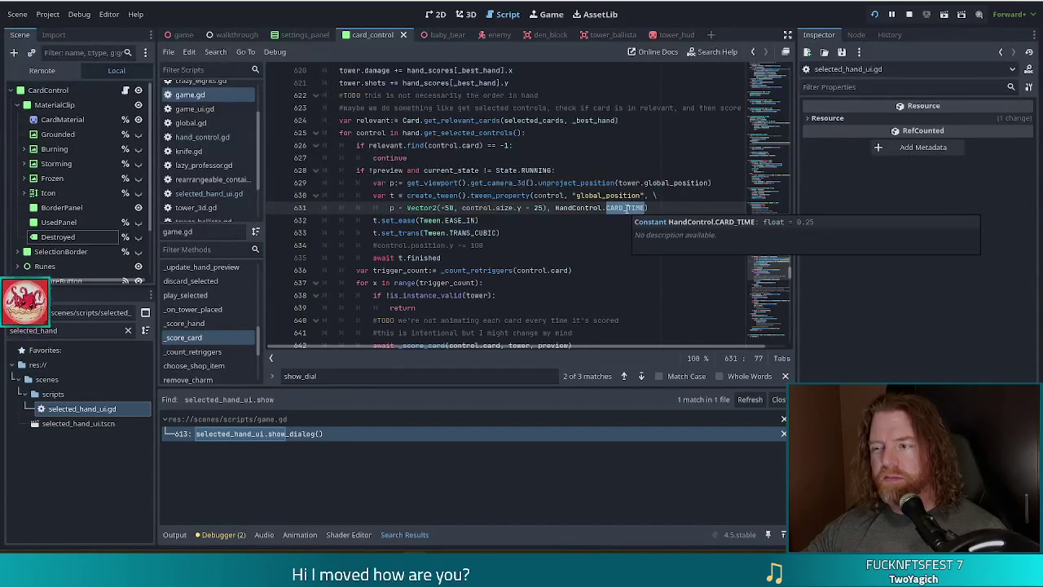
{"action": "left_click", "coordinate": [624, 209]}
{"action": "mouse_move", "coordinate": [369, 186]}
{"action": "left_mouse_down"}
{"action": "mouse_move", "coordinate": [489, 204]}
{"action": "mouse_move", "coordinate": [538, 232]}
{"action": "left_mouse_up"}
{"action": "left_click", "coordinate": [552, 208]}
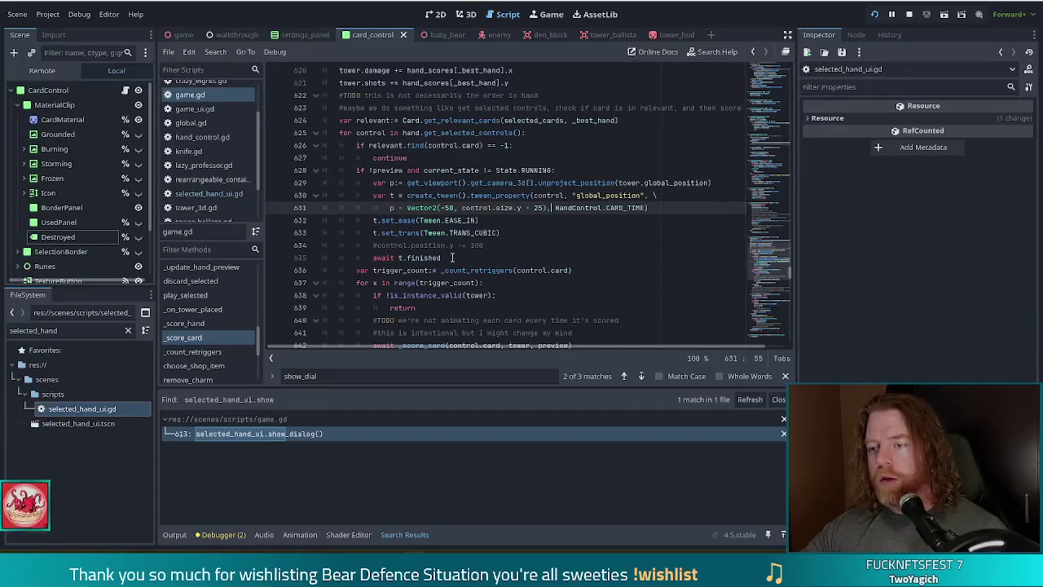
{"action": "left_click", "coordinate": [452, 258]}
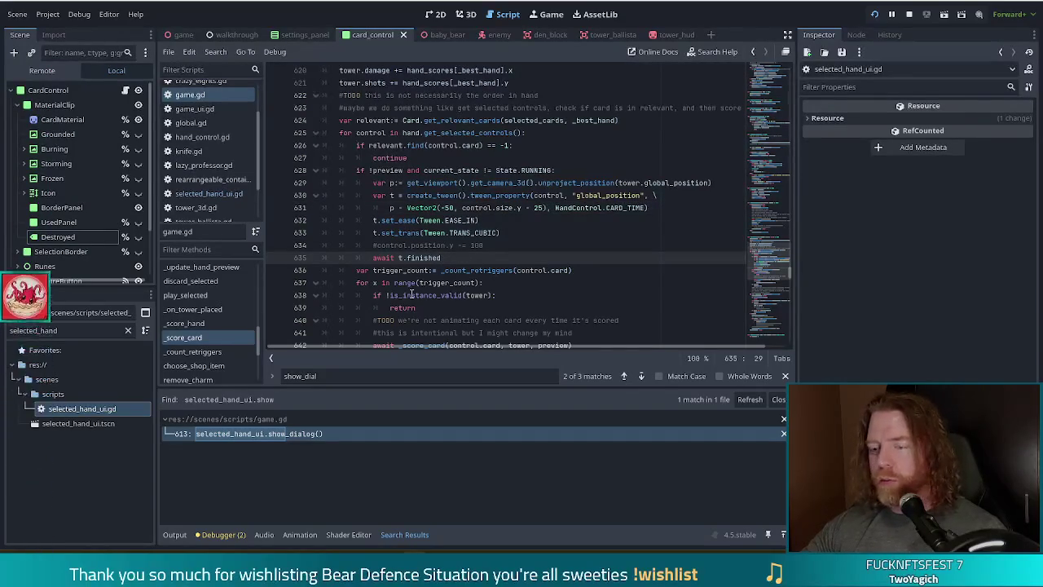
{"action": "mouse_move", "coordinate": [397, 291]}
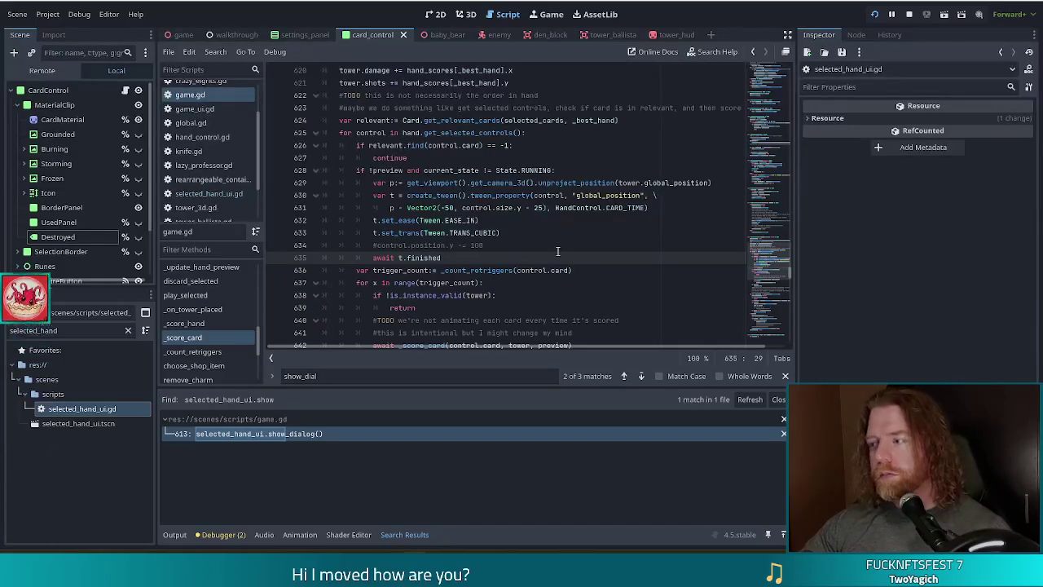
{"action": "scroll", "coordinate": [587, 269], "scroll_direction": "down", "scroll_amount": 2}
{"action": "scroll", "coordinate": [570, 273], "scroll_direction": "up", "scroll_amount": 3}
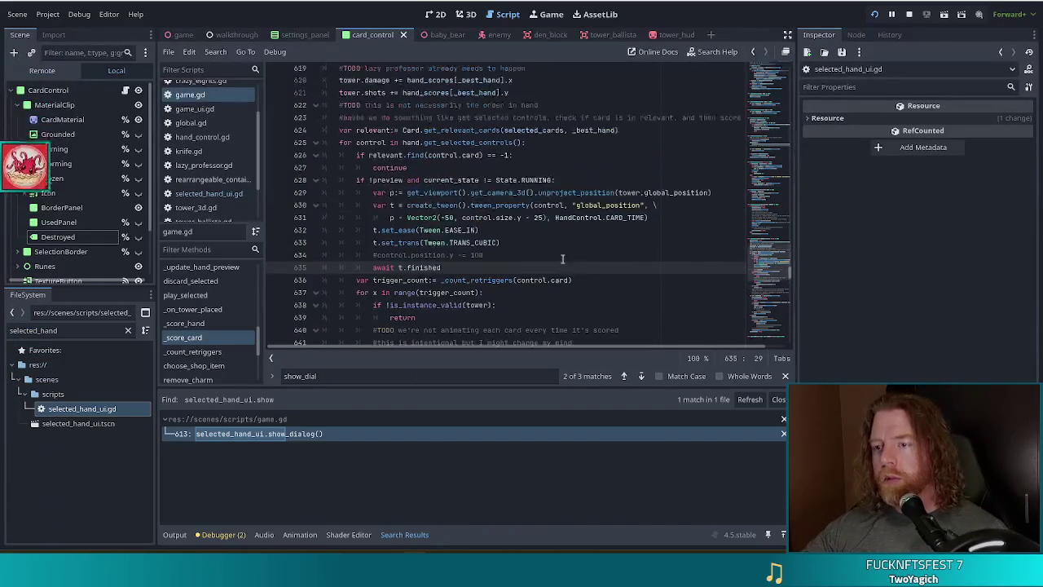
{"action": "mouse_move", "coordinate": [650, 218]}
{"action": "left_mouse_down"}
{"action": "mouse_move", "coordinate": [641, 192]}
{"action": "mouse_move", "coordinate": [699, 192]}
{"action": "mouse_move", "coordinate": [507, 217]}
{"action": "left_mouse_up"}
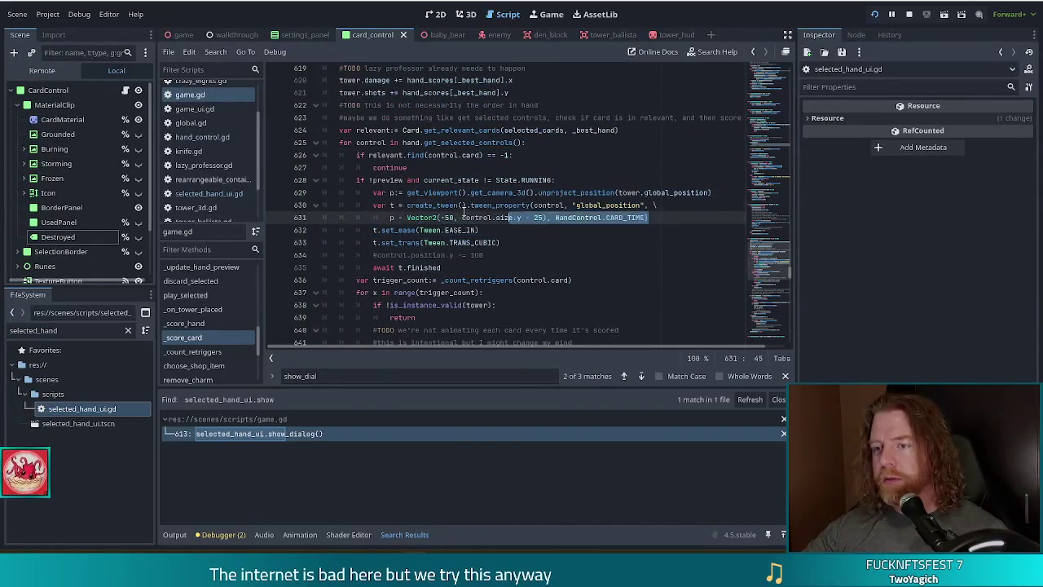
{"action": "left_click", "coordinate": [569, 218]}
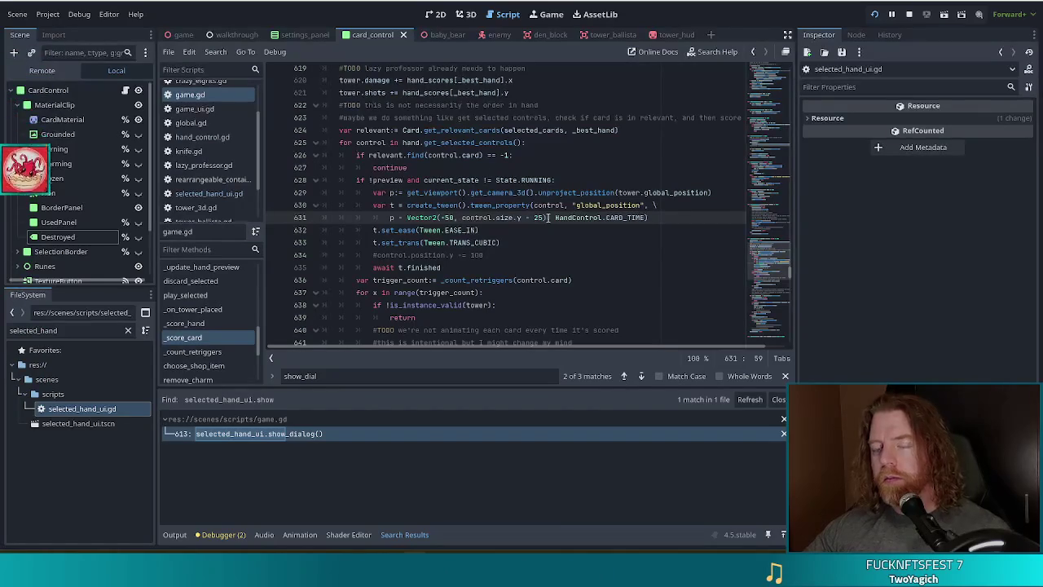
{"action": "scroll", "coordinate": [522, 210], "scroll_direction": "down", "scroll_amount": 3}
{"action": "left_click", "coordinate": [481, 230]}
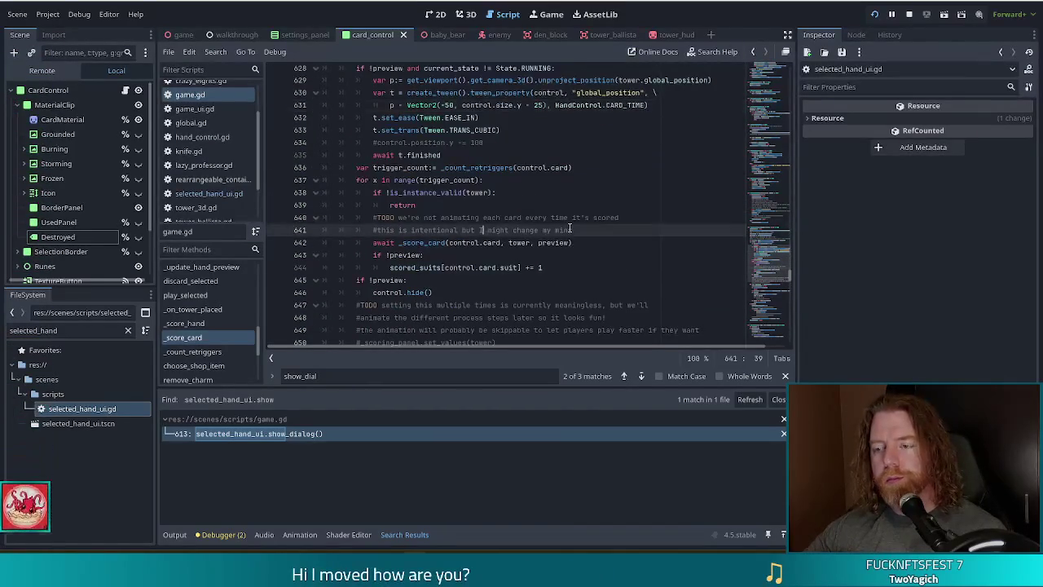
- Switch to selected_hand_ui.gd and go to the end of line 16's CAVE/is_hand_scoring condition
{"action": "left_click", "coordinate": [208, 194]}
{"action": "key", "text": "Up"}
{"action": "key", "text": "Up"}
{"action": "key", "text": "Up"}
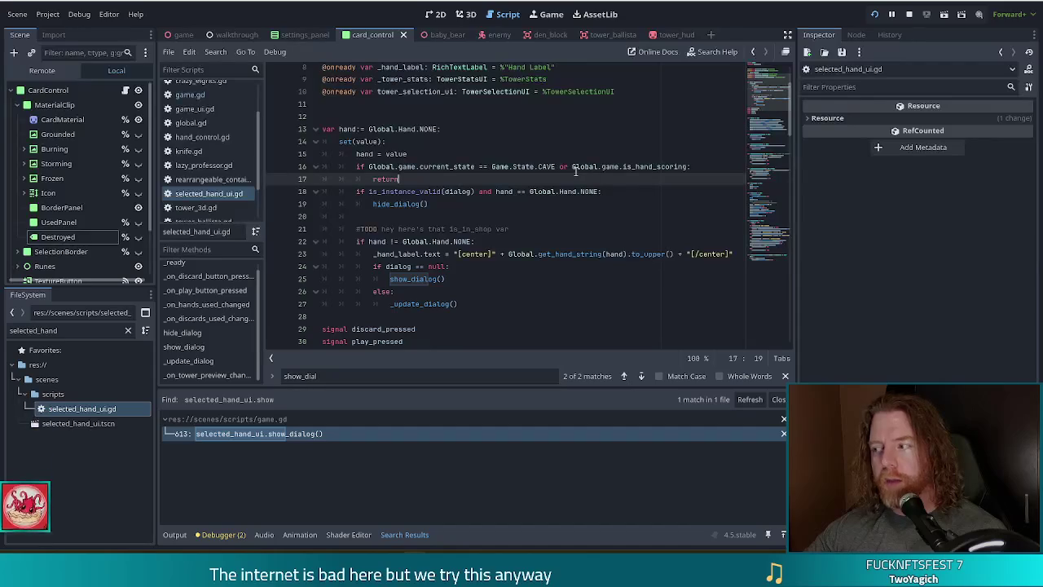
{"action": "left_click", "coordinate": [548, 167]}
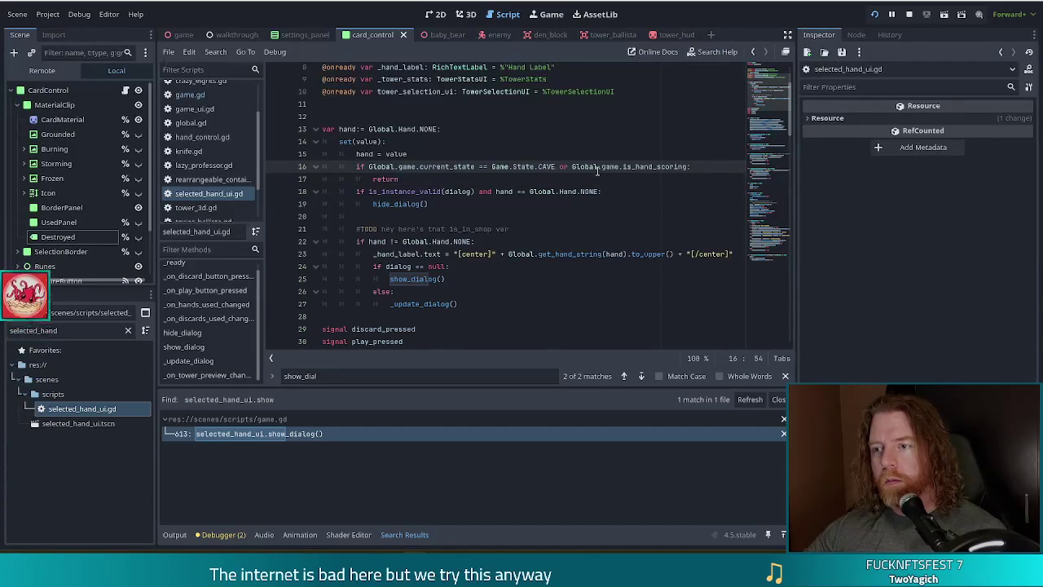
{"action": "left_click_drag", "start_coordinate": [475, 167], "coordinate": [547, 167]}
{"action": "left_click_drag", "start_coordinate": [573, 166], "coordinate": [689, 166]}
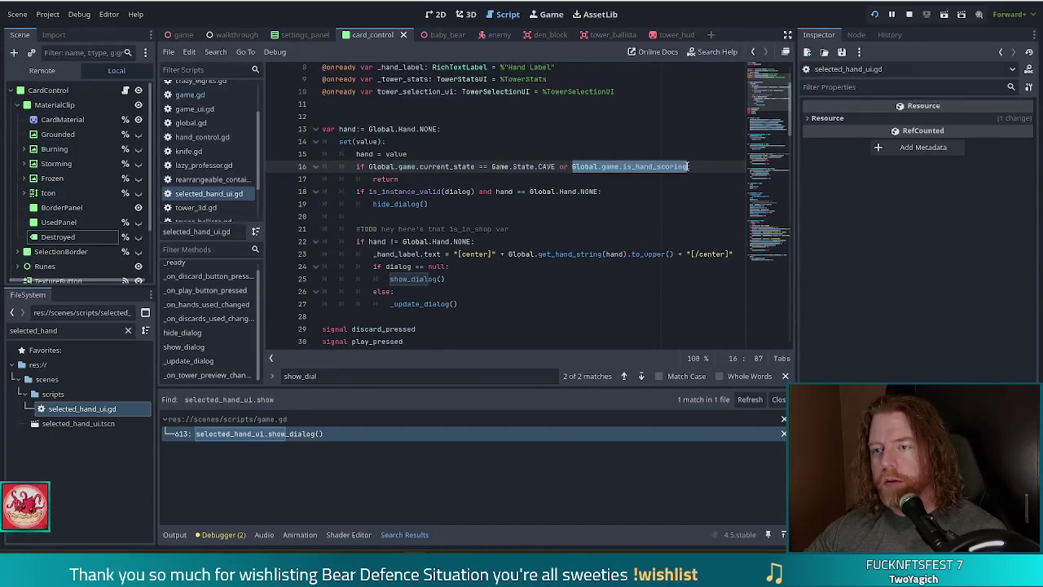
{"action": "left_click", "coordinate": [693, 167]}
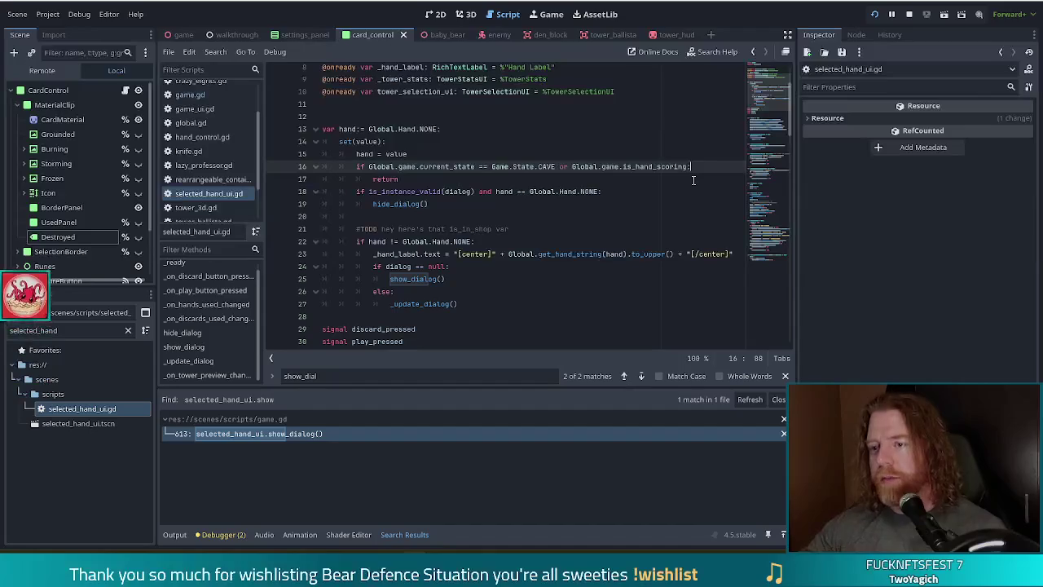
- Insert print(Global.game.is_hand_scoring) on a new line below it and save the script
{"action": "key", "text": "Return"}
{"action": "type", "text": "print"}
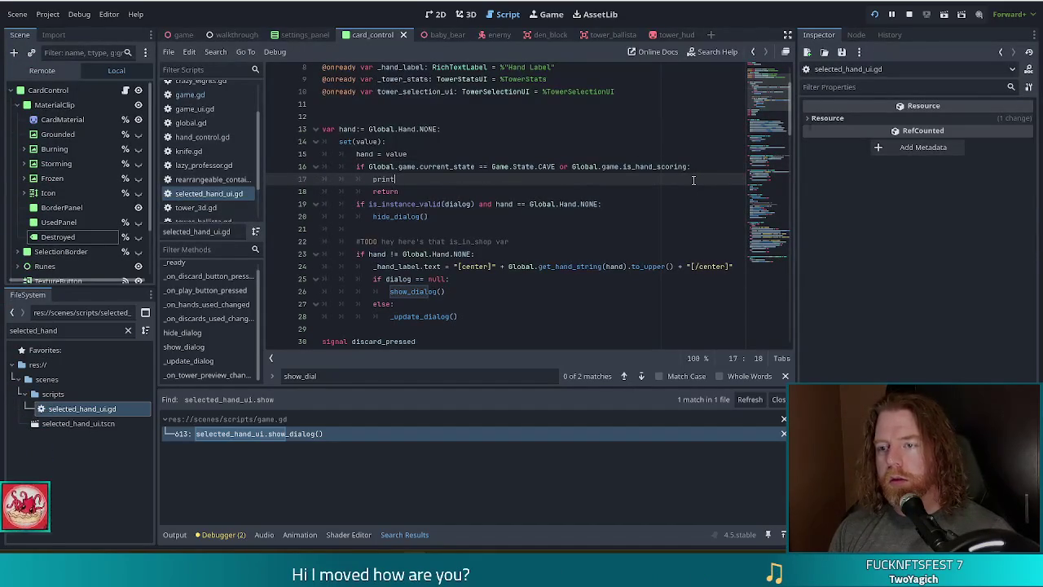
{"action": "type", "text": "ns_ha"}
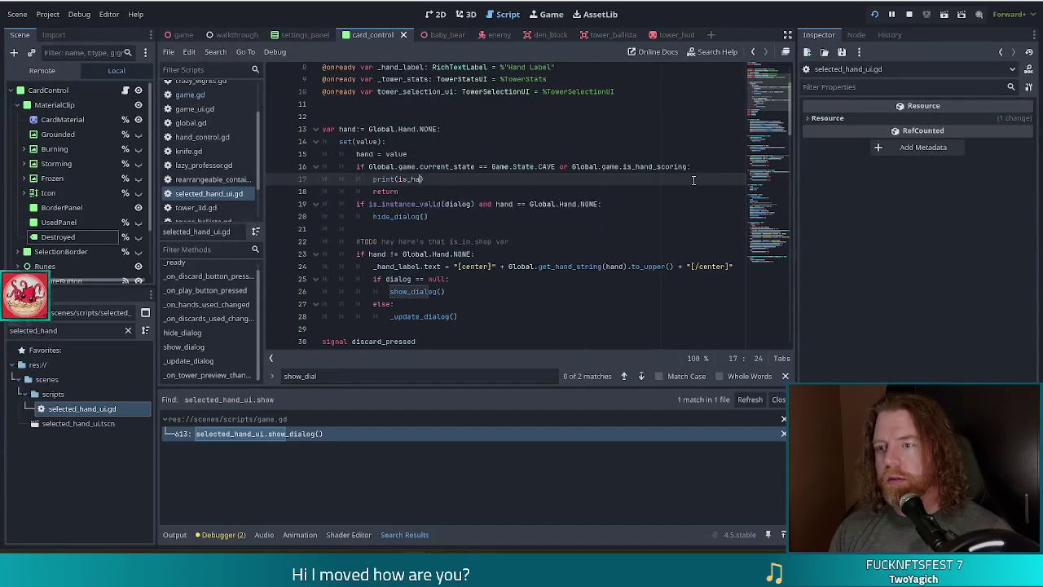
{"action": "type", "text": "nd_sco"}
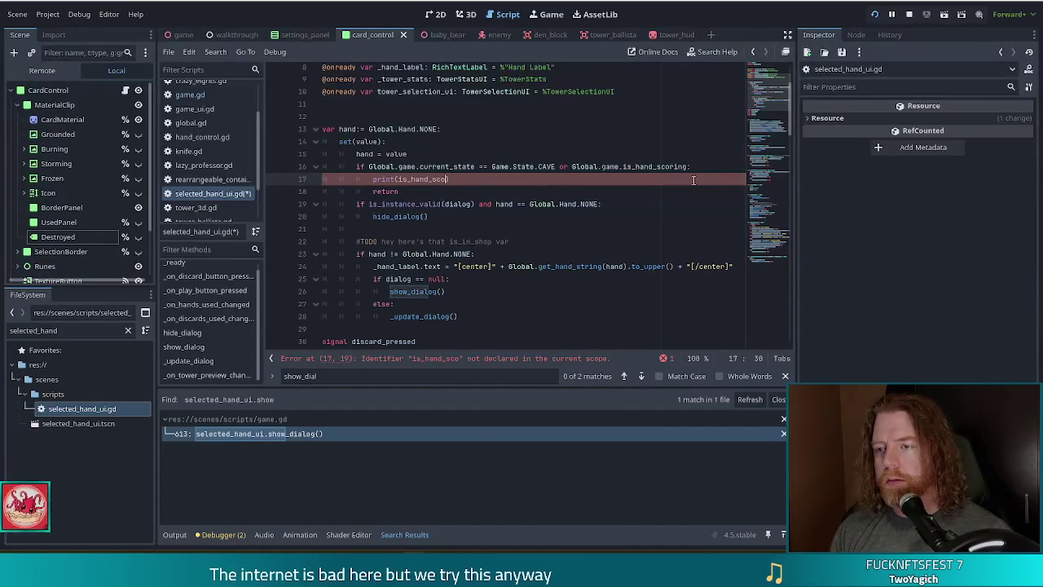
{"action": "key", "text": "BackSpace"}
{"action": "key", "text": "BackSpace"}
{"action": "key", "text": "BackSpace"}
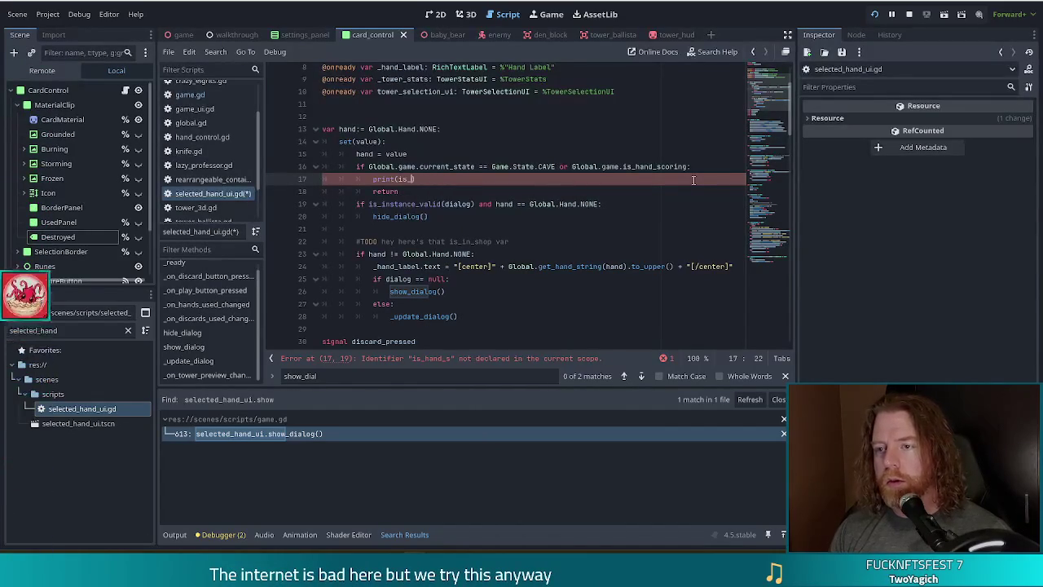
{"action": "type", "text": "Global.game."}
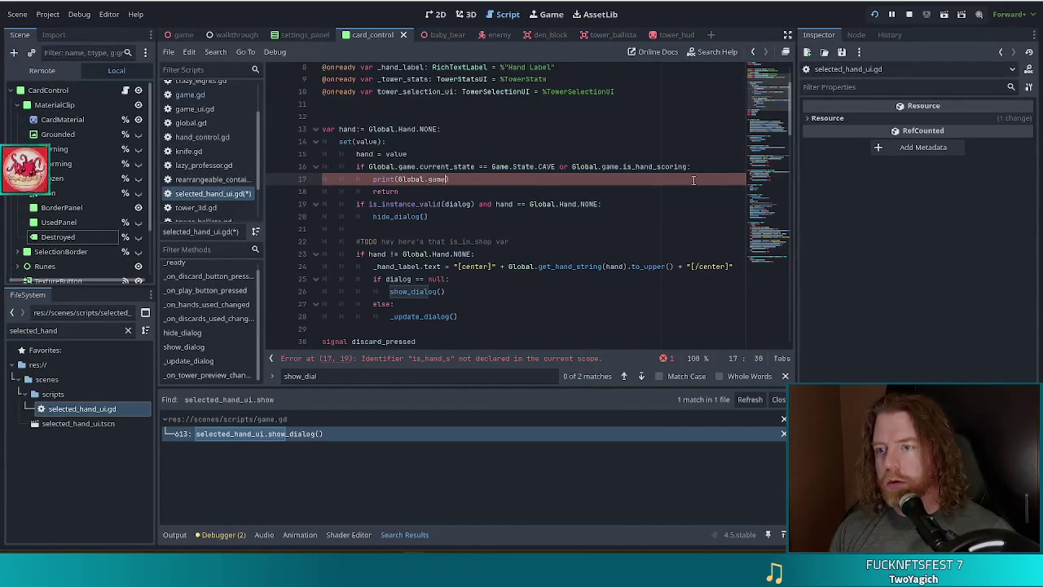
{"action": "type", "text": "is_"}
{"action": "key", "text": "Return"}
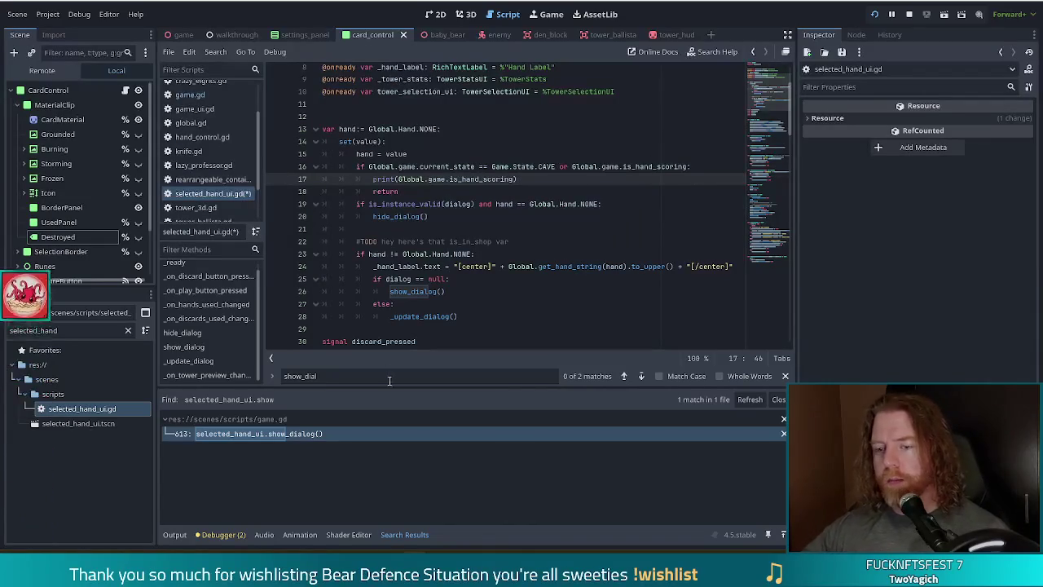
{"action": "key", "text": "ctrl+s"}
- Search all project files for 'print('
{"action": "mouse_move", "coordinate": [499, 209]}
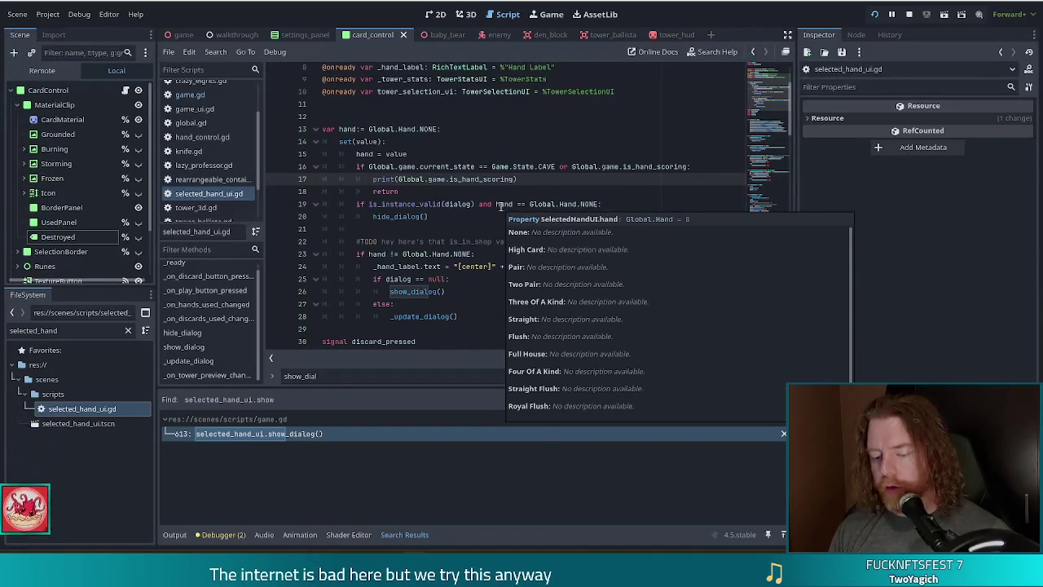
{"action": "key", "text": "ctrl+shift+f"}
{"action": "type", "text": "print"}
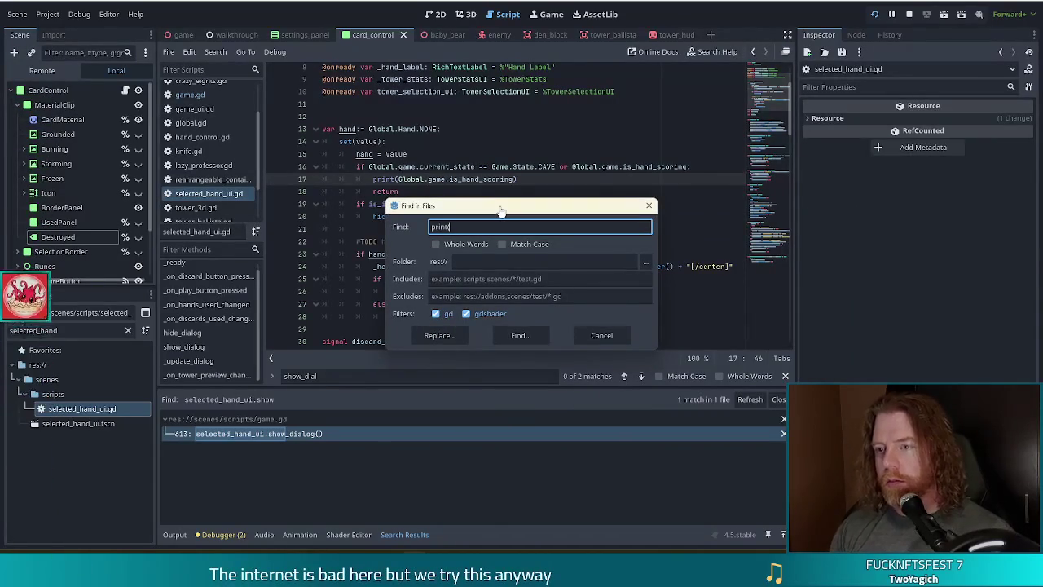
{"action": "type", "text": "("}
- Comment out print(self) on line 398 of tower_3d.gd, save, and launch the game
{"action": "left_click", "coordinate": [526, 336]}
{"action": "scroll", "coordinate": [339, 444], "scroll_direction": "up", "scroll_amount": 3}
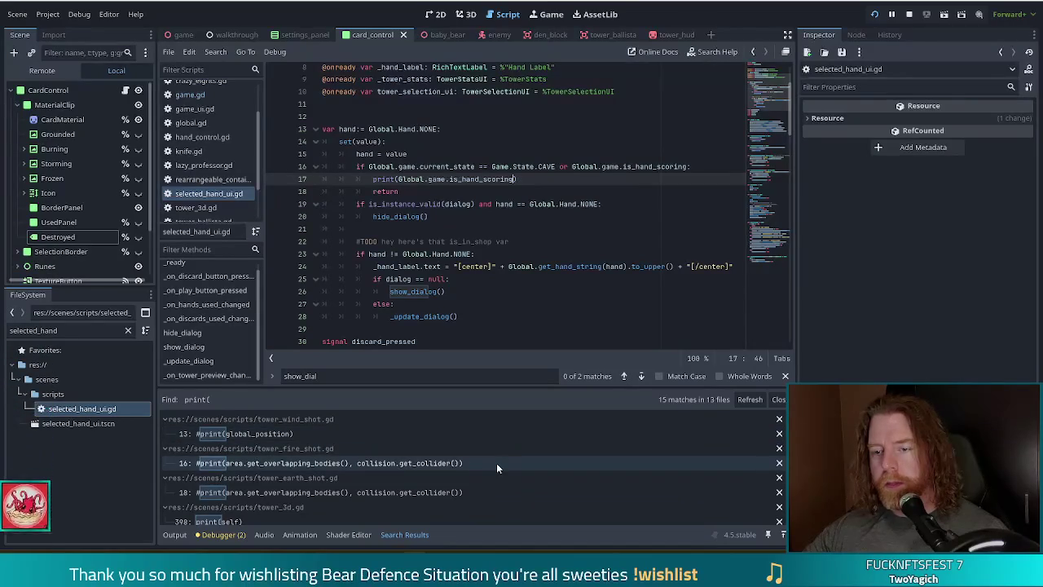
{"action": "scroll", "coordinate": [496, 463], "scroll_direction": "down", "scroll_amount": 3}
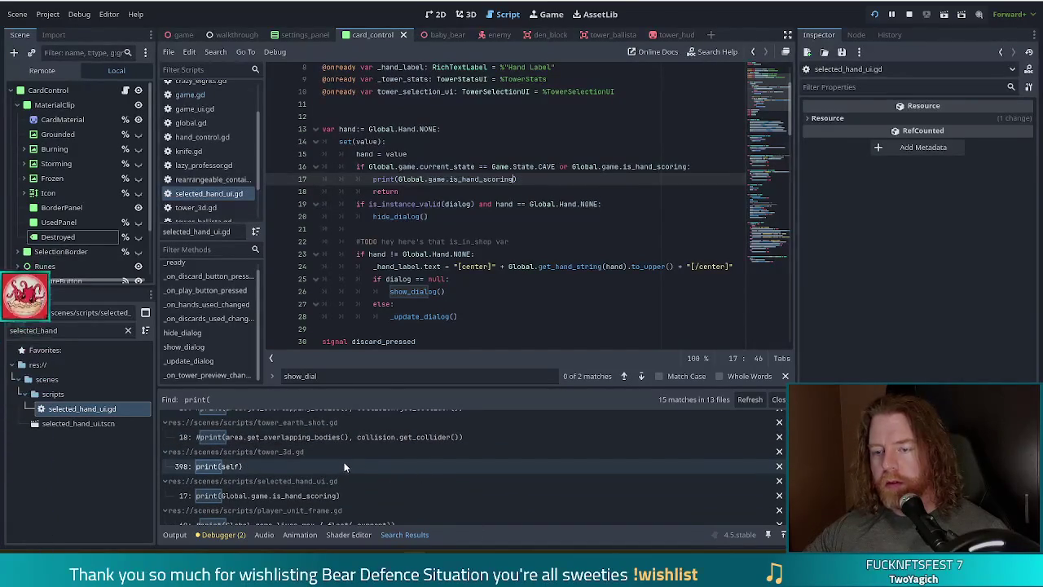
{"action": "left_click", "coordinate": [344, 466]}
{"action": "left_click", "coordinate": [342, 157]}
{"action": "type", "text": "#"}
{"action": "key", "text": "ctrl+s"}
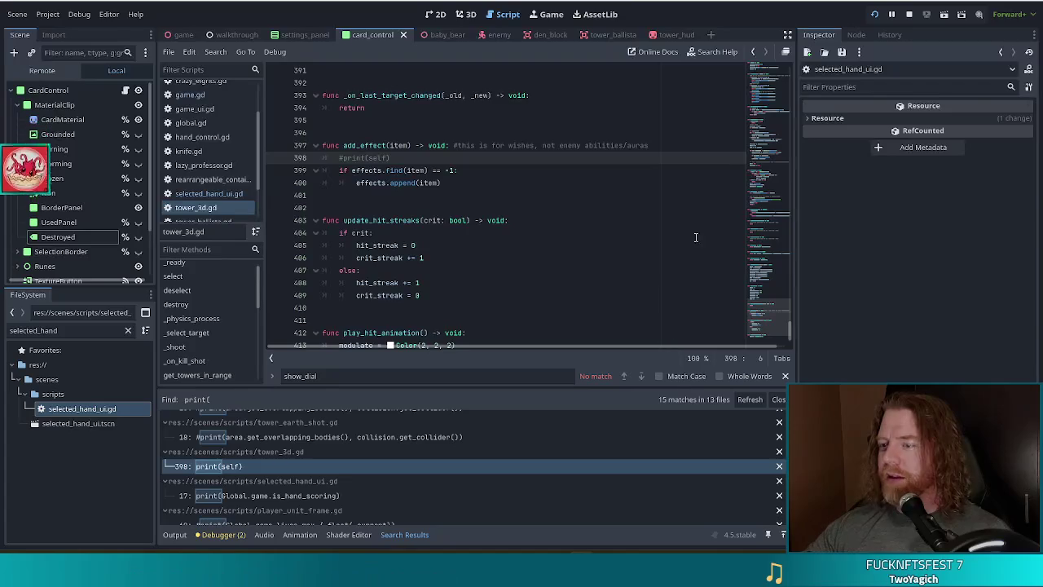
{"action": "left_click", "coordinate": [922, 16]}
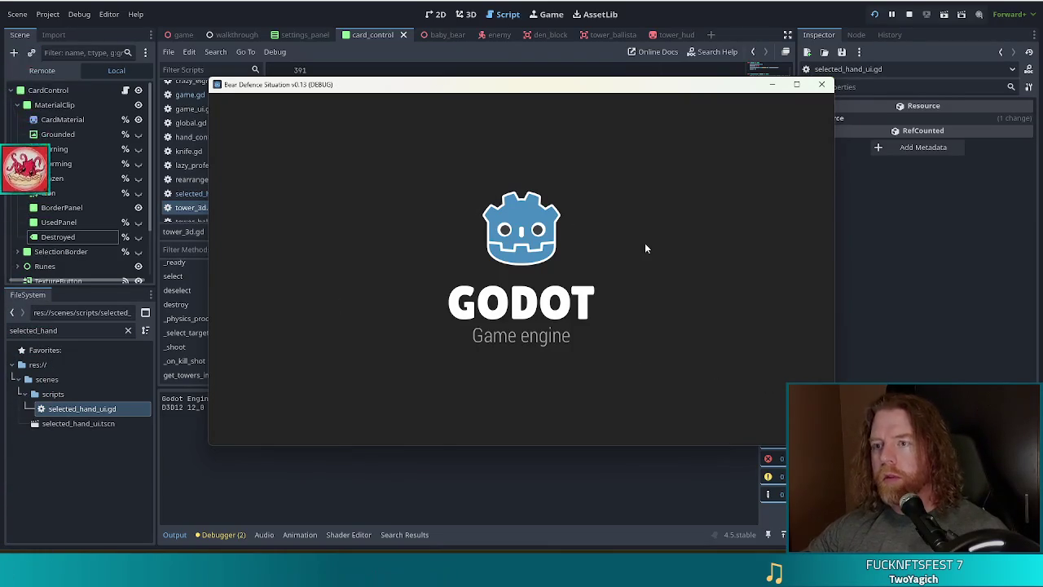
- Start a new game and add a knife wish with the console command 'add_wish knife'
{"action": "left_click", "coordinate": [325, 291]}
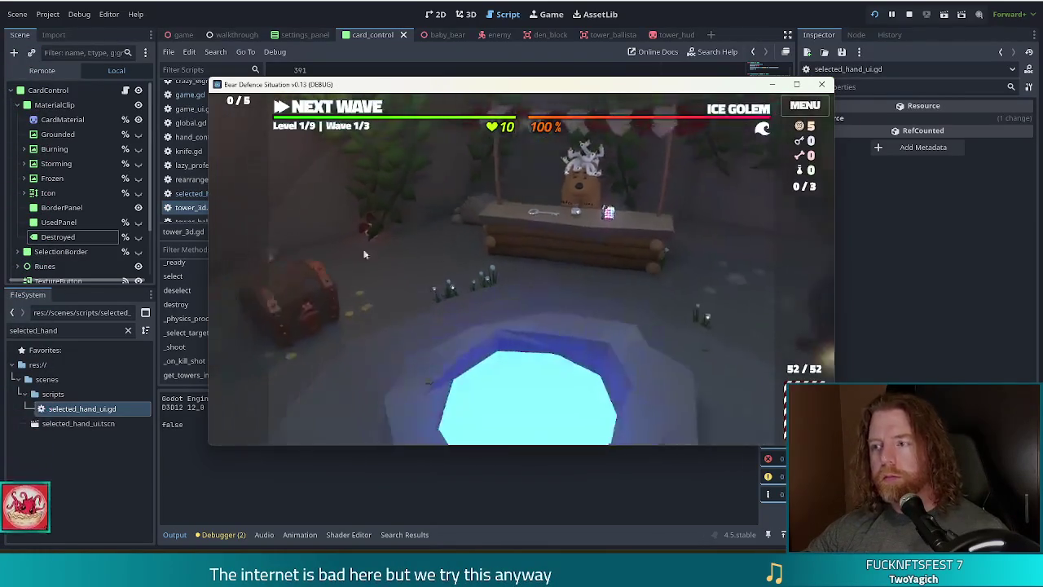
{"action": "key", "text": "grave"}
{"action": "type", "text": "ad"}
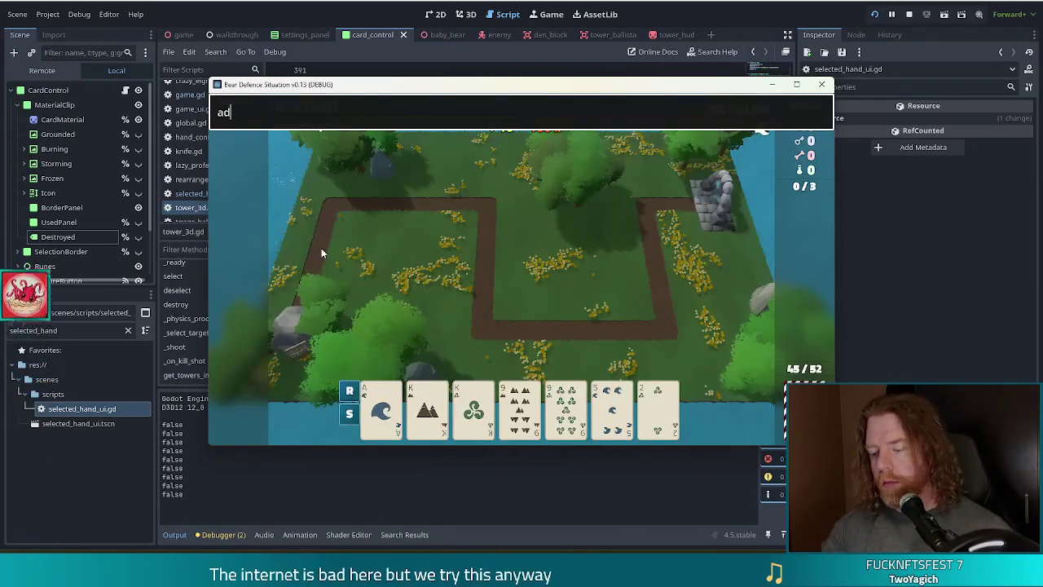
{"action": "type", "text": "d_wish knife"}
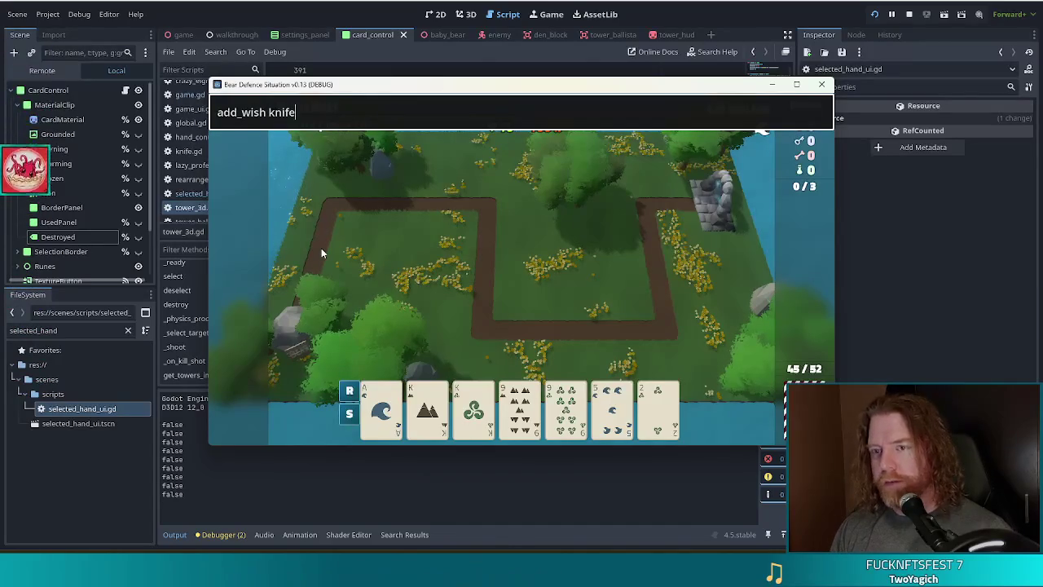
{"action": "key", "text": "Return"}
{"action": "key", "text": "grave"}
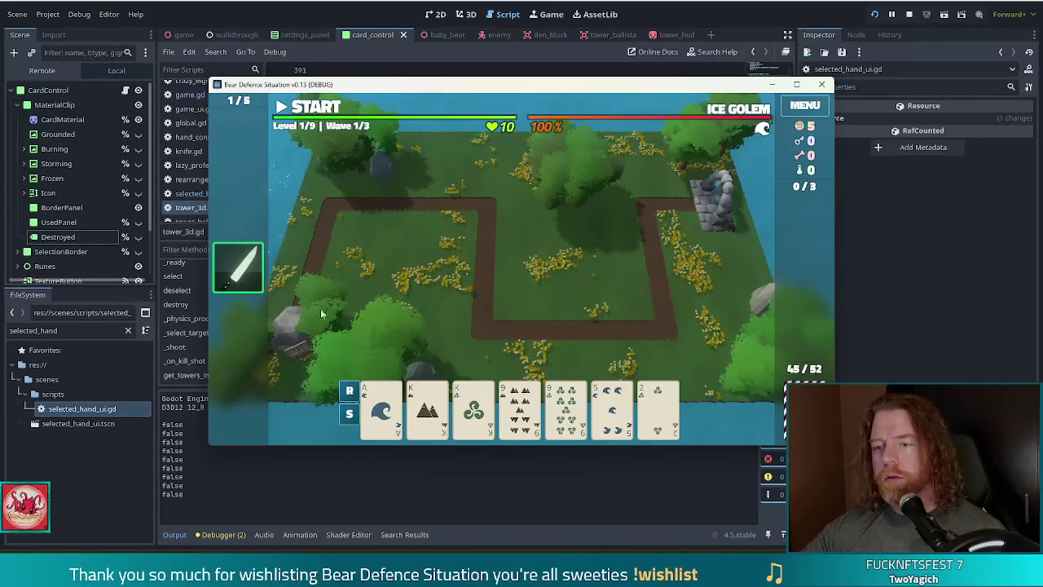
- Play a four-card Two Pair, place the Ballista mid-field, and return to the editor
{"action": "left_click", "coordinate": [427, 408]}
{"action": "left_click", "coordinate": [473, 408]}
{"action": "left_click", "coordinate": [520, 408]}
{"action": "left_click", "coordinate": [566, 407]}
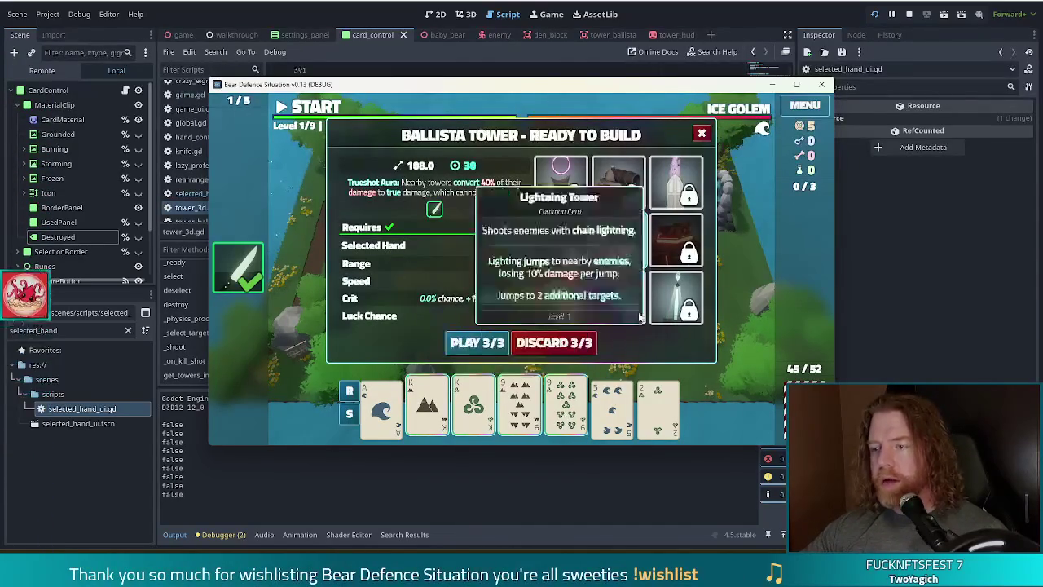
{"action": "left_click", "coordinate": [477, 343]}
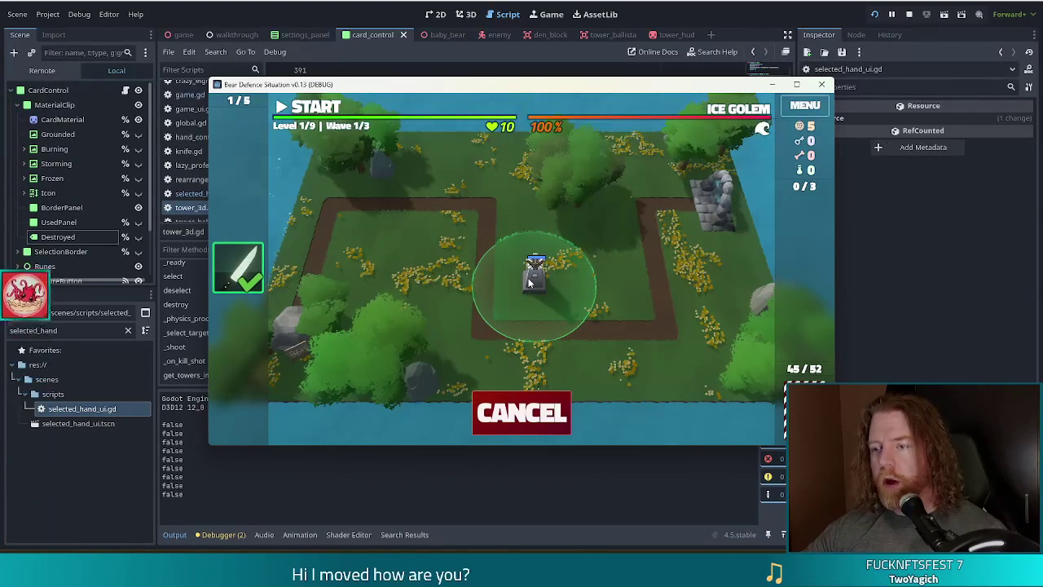
{"action": "left_click", "coordinate": [574, 273]}
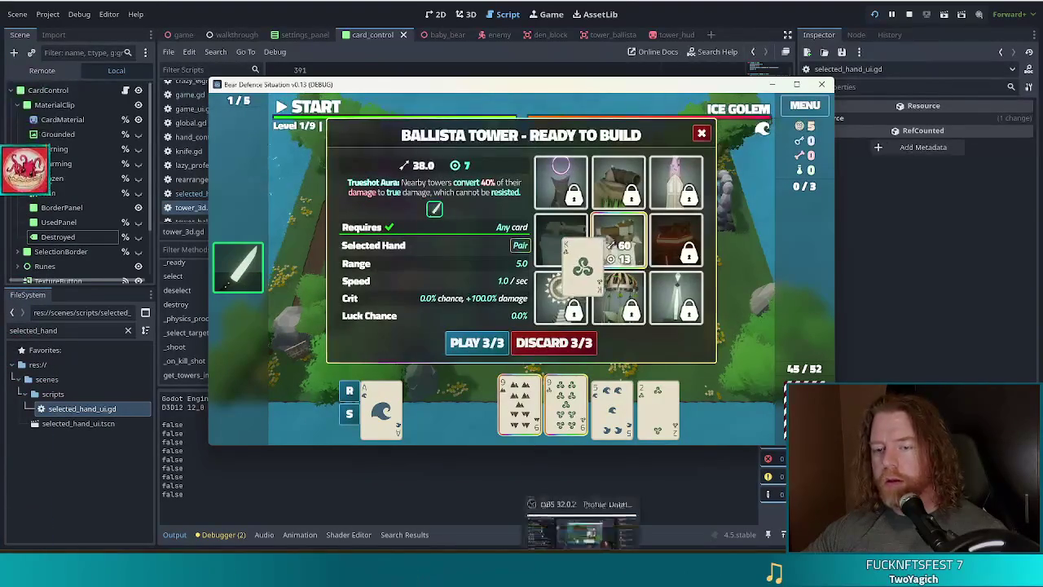
{"action": "left_click", "coordinate": [477, 342]}
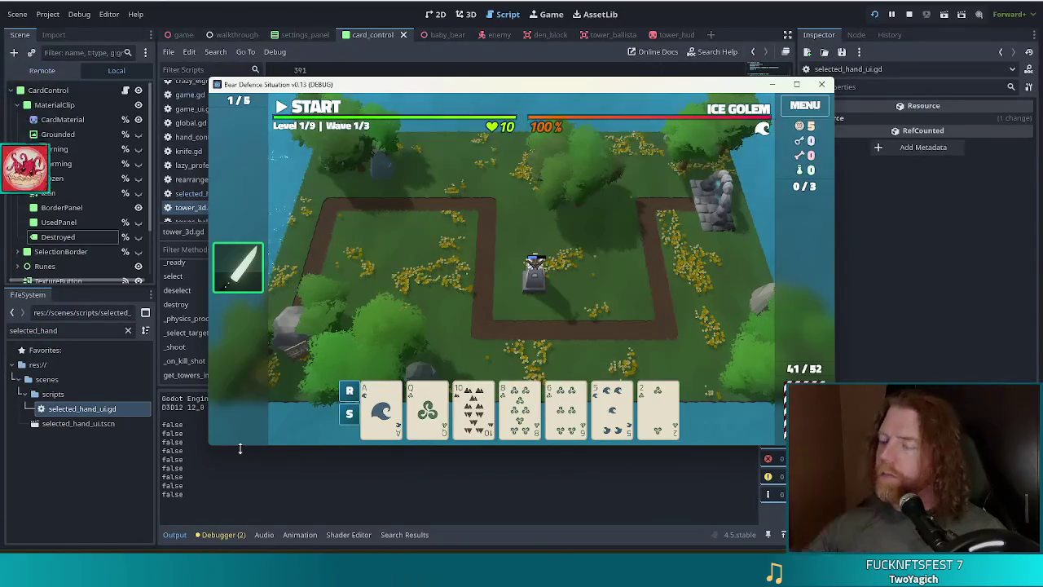
{"action": "key", "text": "alt+Tab"}
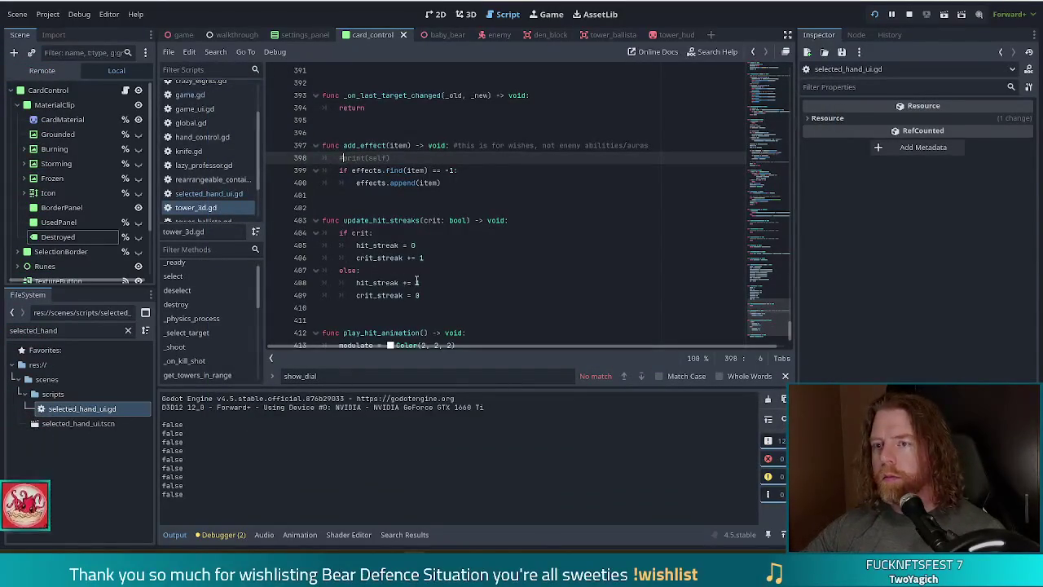
- In selected_hand_ui.gd, jump from the show_dialog call to its definition and breakpoint line 83
{"action": "left_click", "coordinate": [209, 193]}
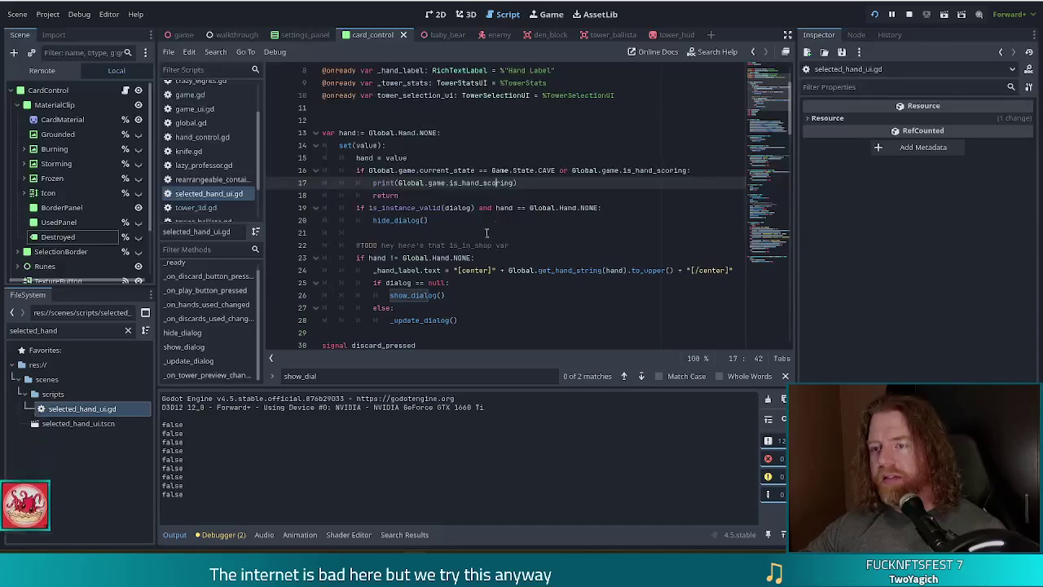
{"action": "left_click", "coordinate": [555, 270]}
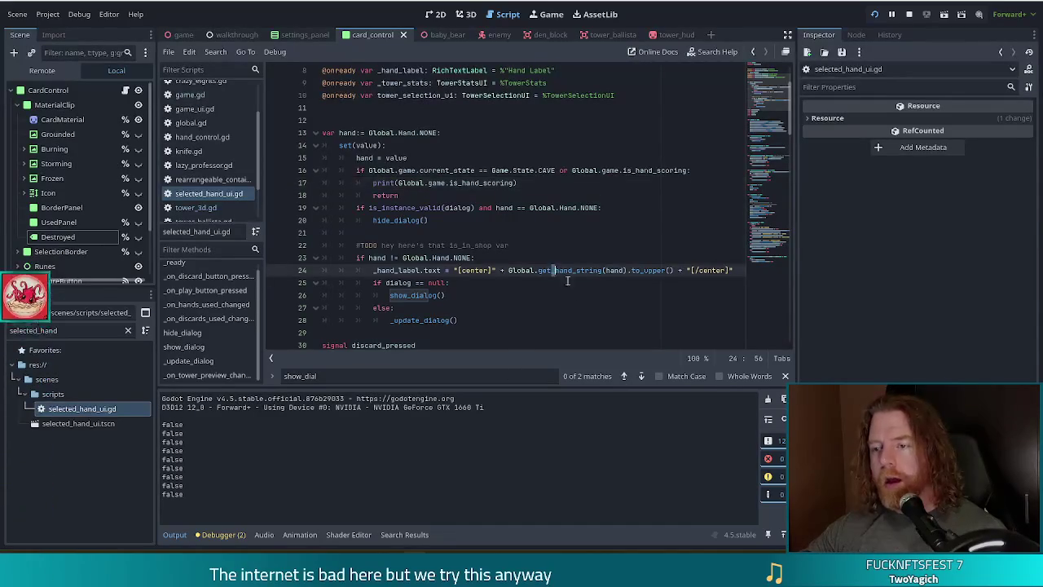
{"action": "scroll", "coordinate": [507, 287], "scroll_direction": "down", "scroll_amount": 1}
{"action": "left_click", "coordinate": [486, 259]}
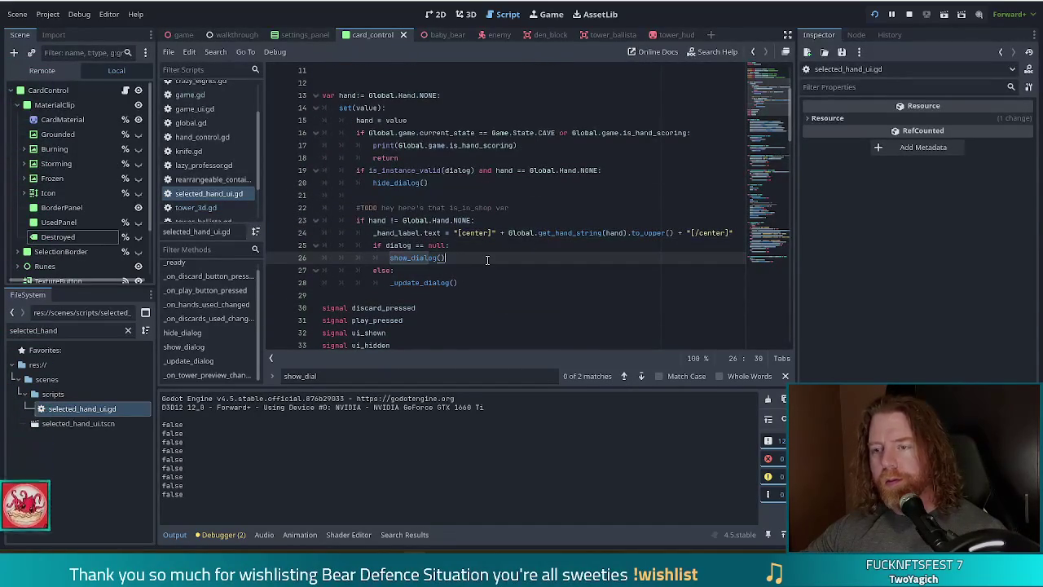
{"action": "left_click", "coordinate": [415, 259], "text": "ctrl"}
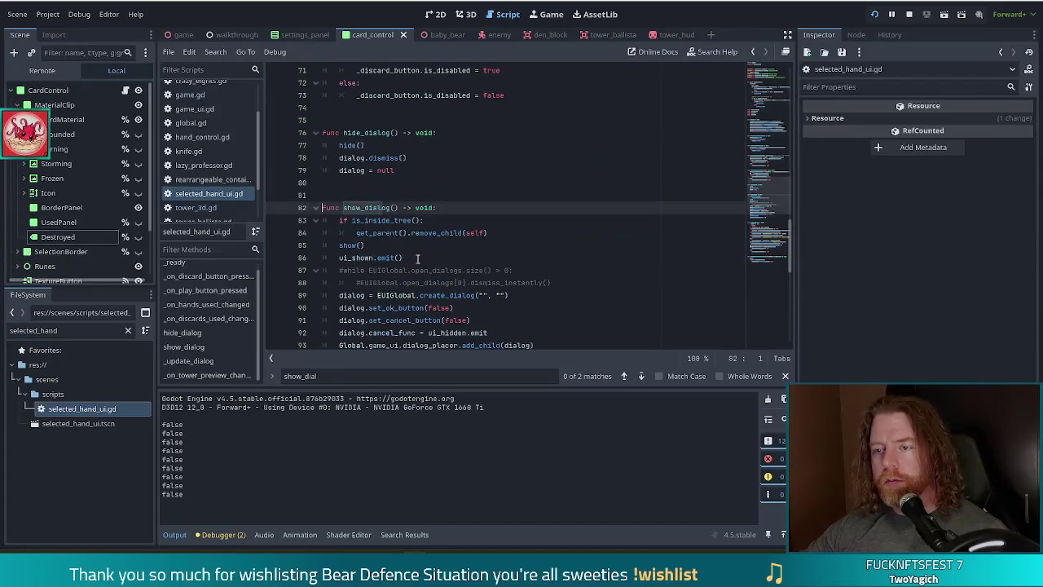
{"action": "left_click", "coordinate": [275, 222]}
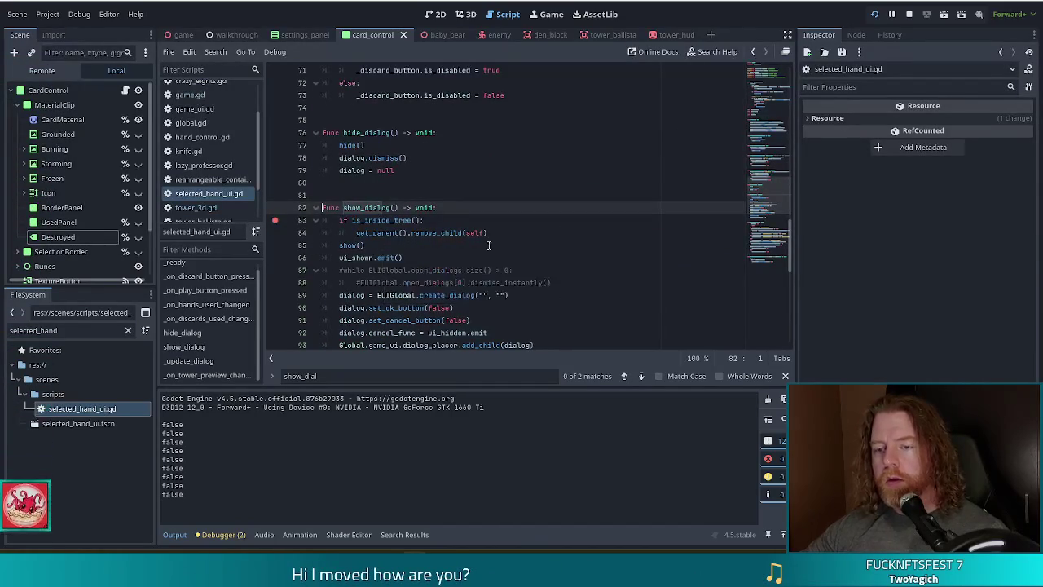
- In the game, dismiss the wave summary and select a card to confirm the show_dialog breakpoint hits, then resume
{"action": "key", "text": "alt+Tab"}
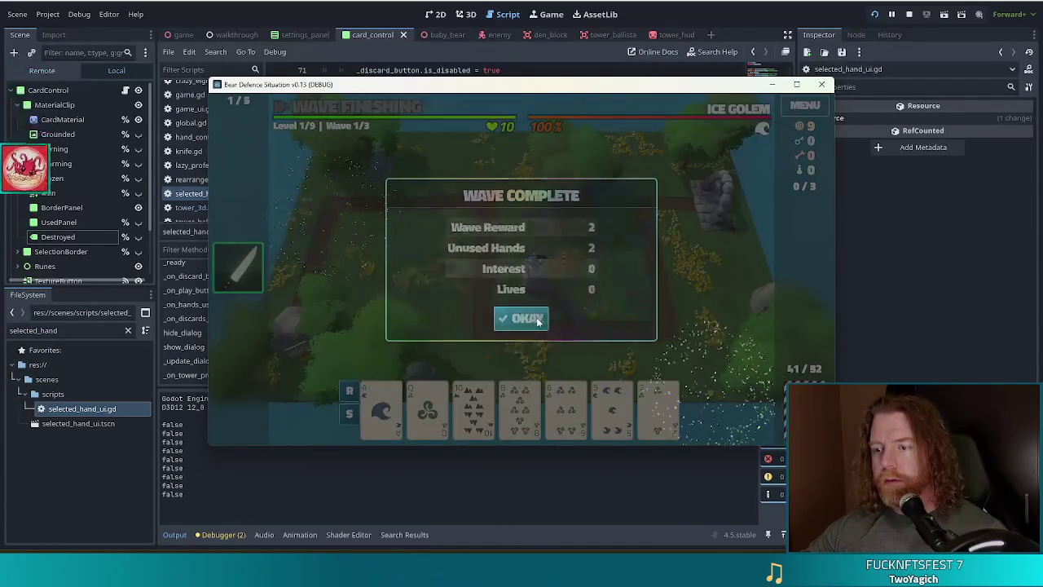
{"action": "left_click", "coordinate": [538, 321]}
{"action": "left_click", "coordinate": [486, 411]}
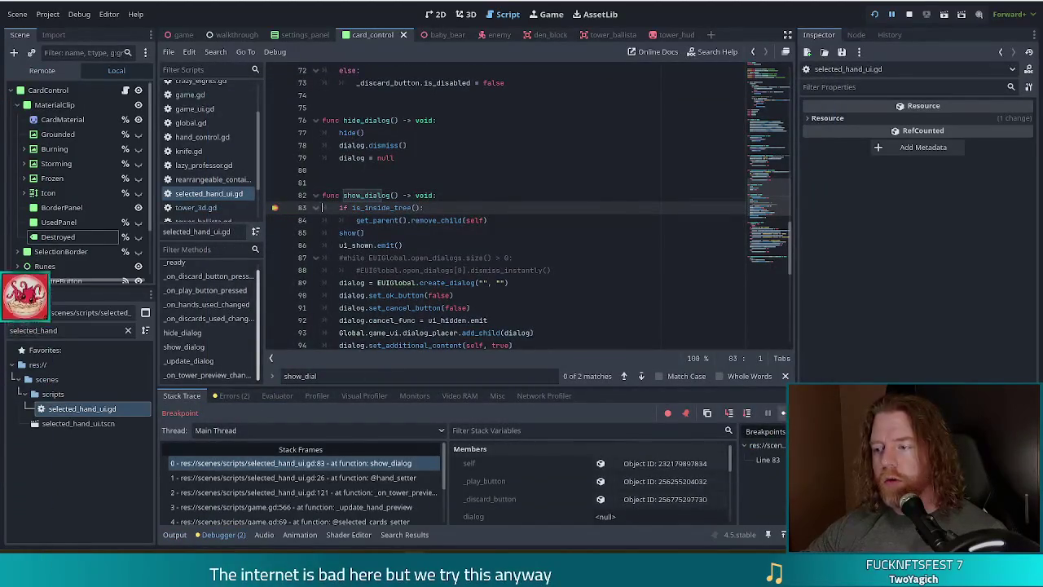
{"action": "key", "text": "F12"}
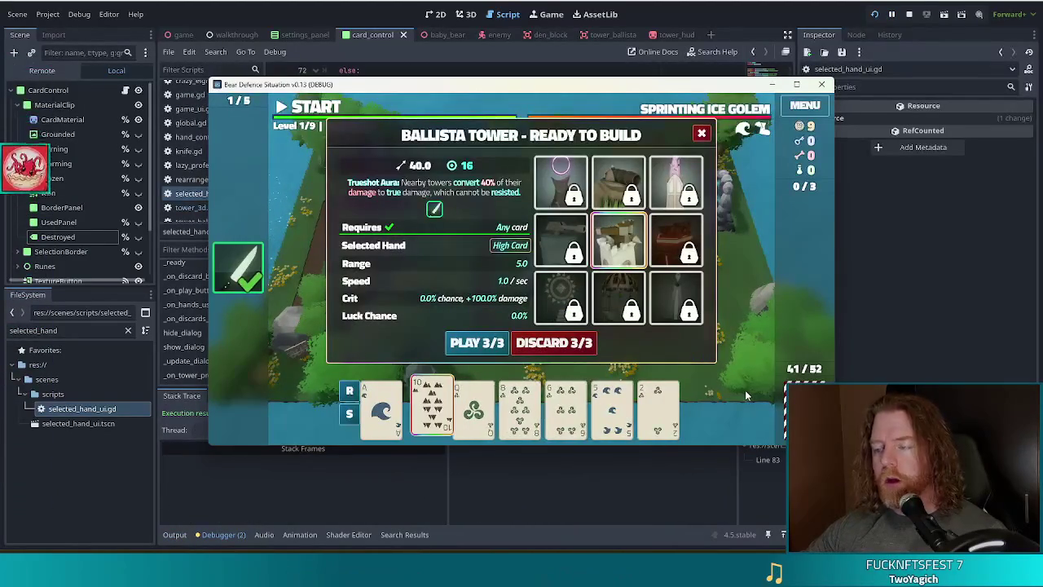
- Stop the game and run the project again from a fresh start
{"action": "key", "text": "F8"}
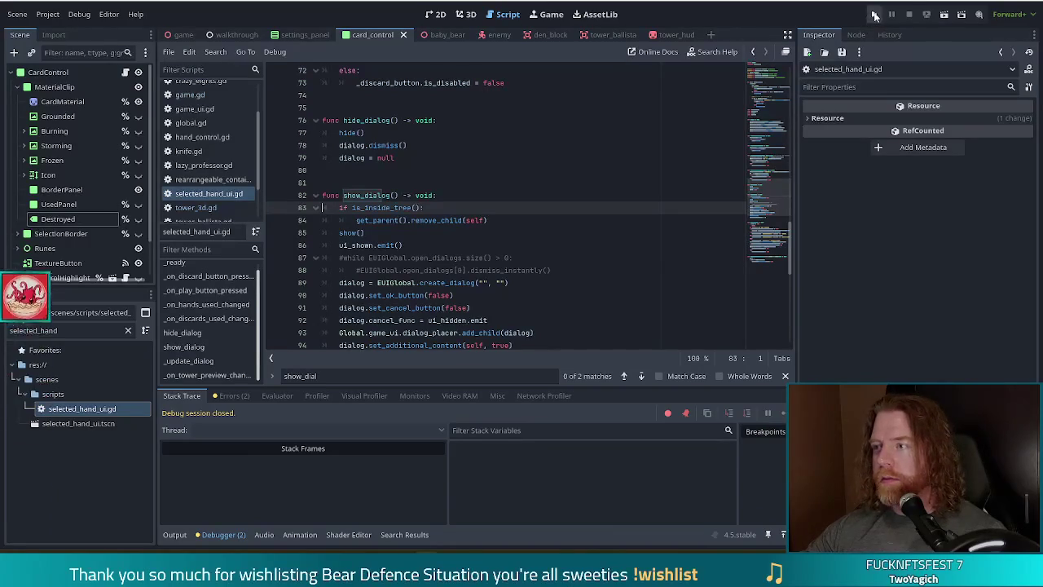
{"action": "left_click", "coordinate": [874, 14]}
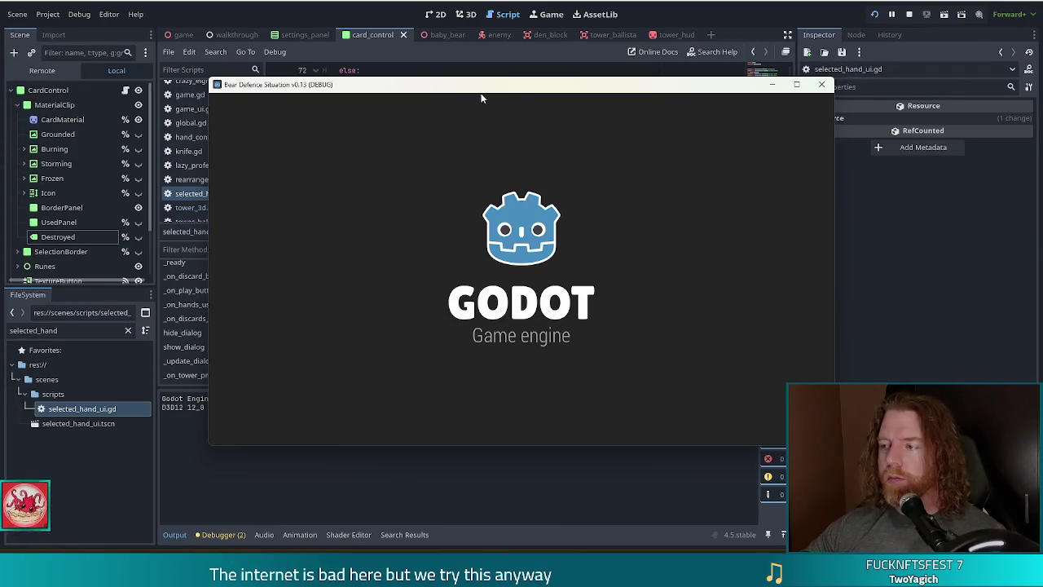
{"action": "left_click", "coordinate": [338, 286]}
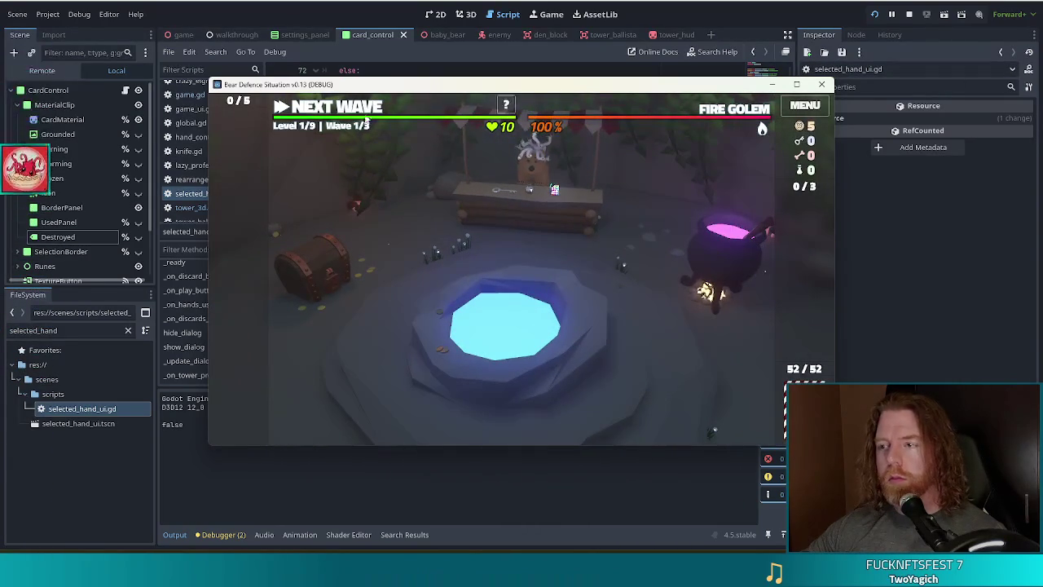
- Run add_wish knife in the console, then discard cards twice, including the 9 of Wind
{"action": "type", "text": "add_wish k"}
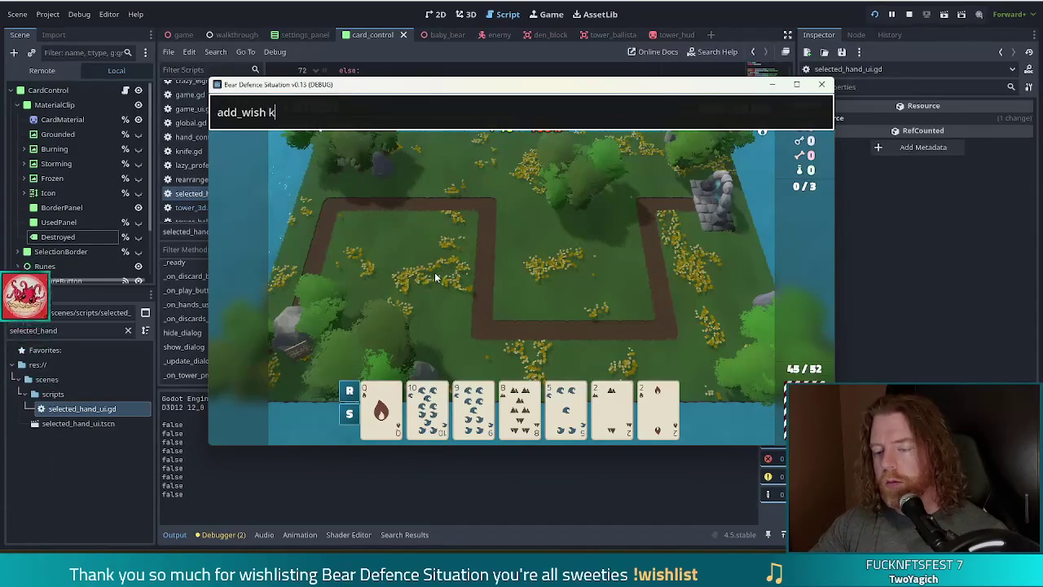
{"action": "type", "text": "nife"}
{"action": "key", "text": "Return"}
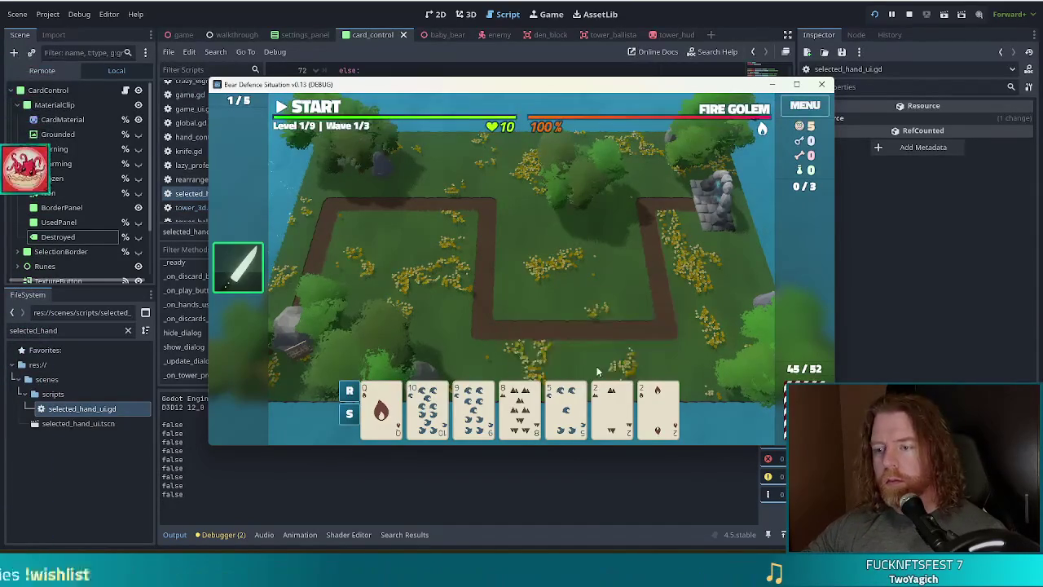
{"action": "left_click", "coordinate": [597, 372]}
{"action": "left_click", "coordinate": [566, 349]}
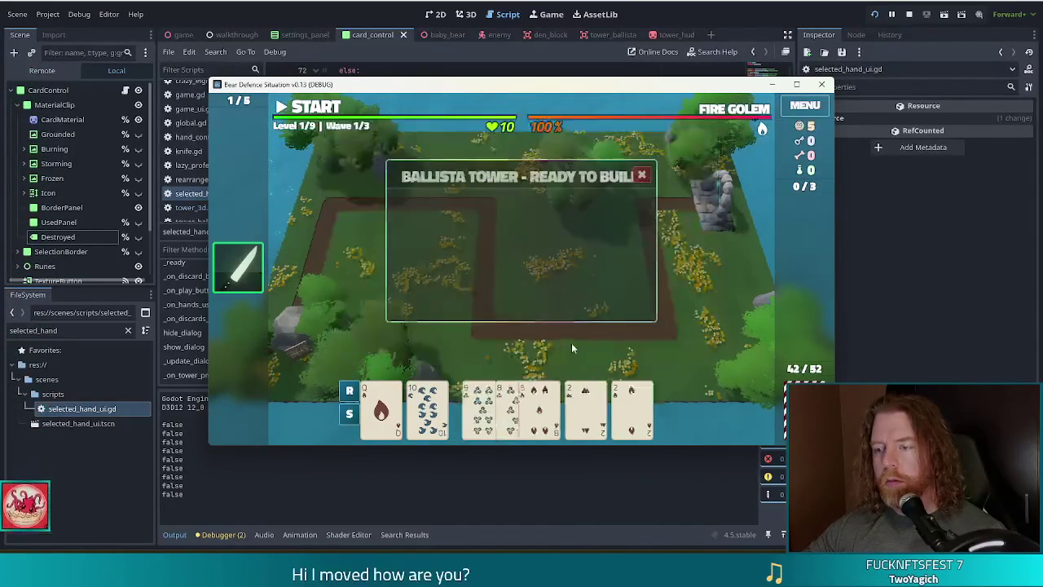
{"action": "left_click", "coordinate": [521, 407]}
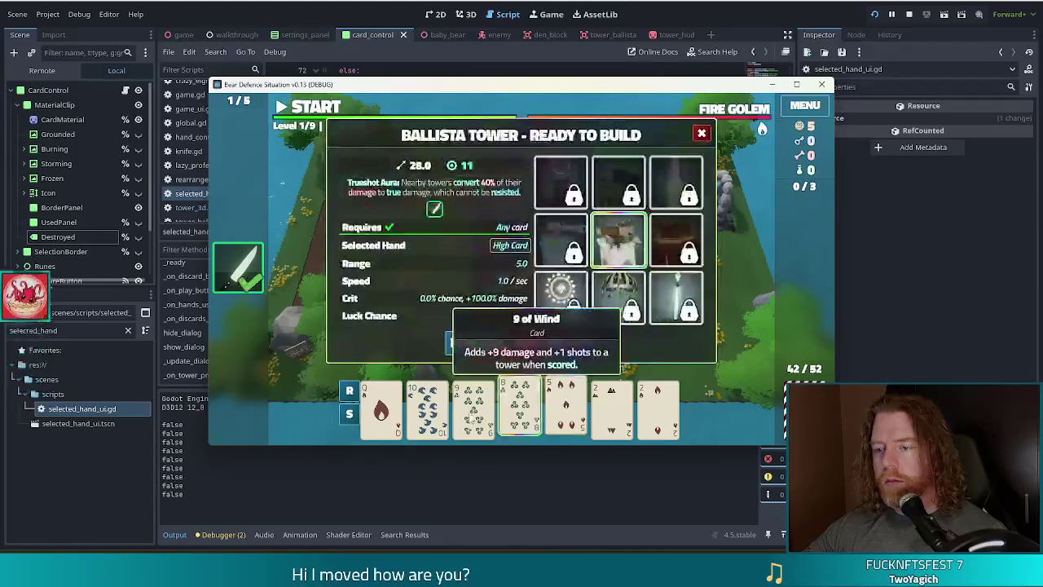
{"action": "left_click", "coordinate": [569, 350]}
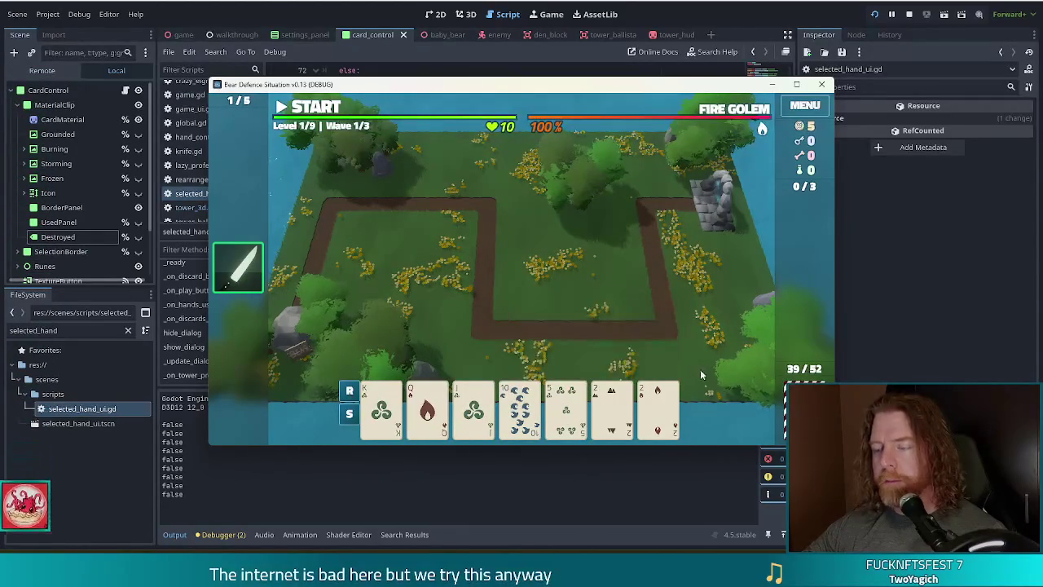
- Play the pair of 2s as a Ballista tower and place it on the field
{"action": "left_click", "coordinate": [657, 405]}
{"action": "left_click", "coordinate": [611, 405]}
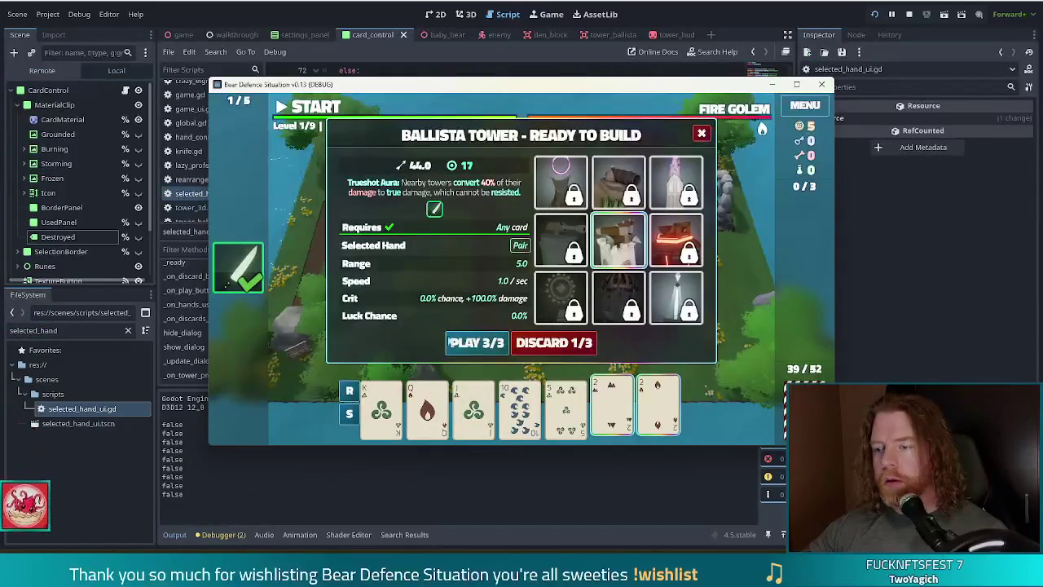
{"action": "left_click", "coordinate": [468, 343]}
{"action": "left_click", "coordinate": [530, 292]}
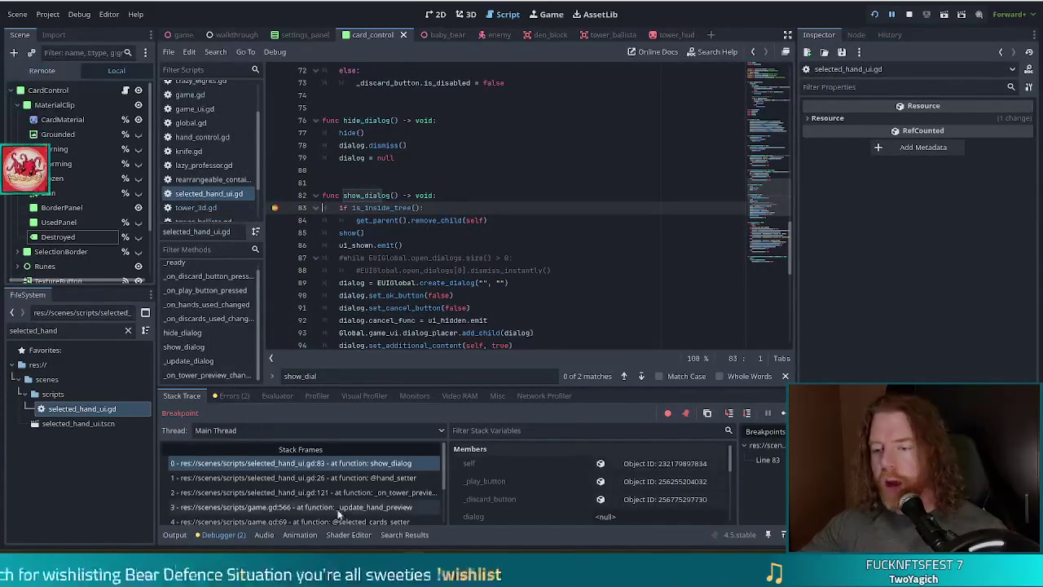
{"action": "left_click", "coordinate": [357, 478]}
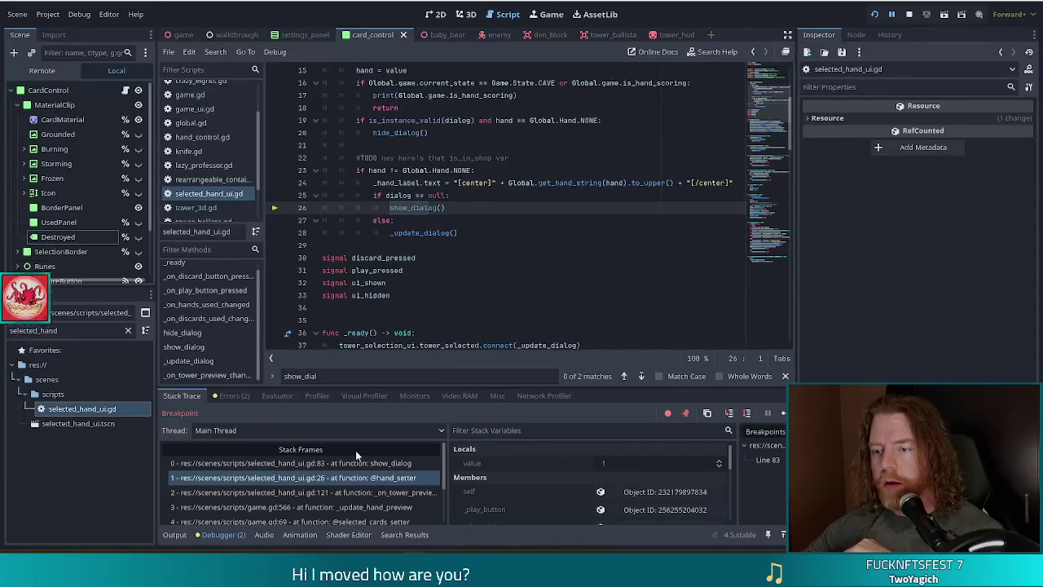
{"action": "left_click", "coordinate": [349, 492]}
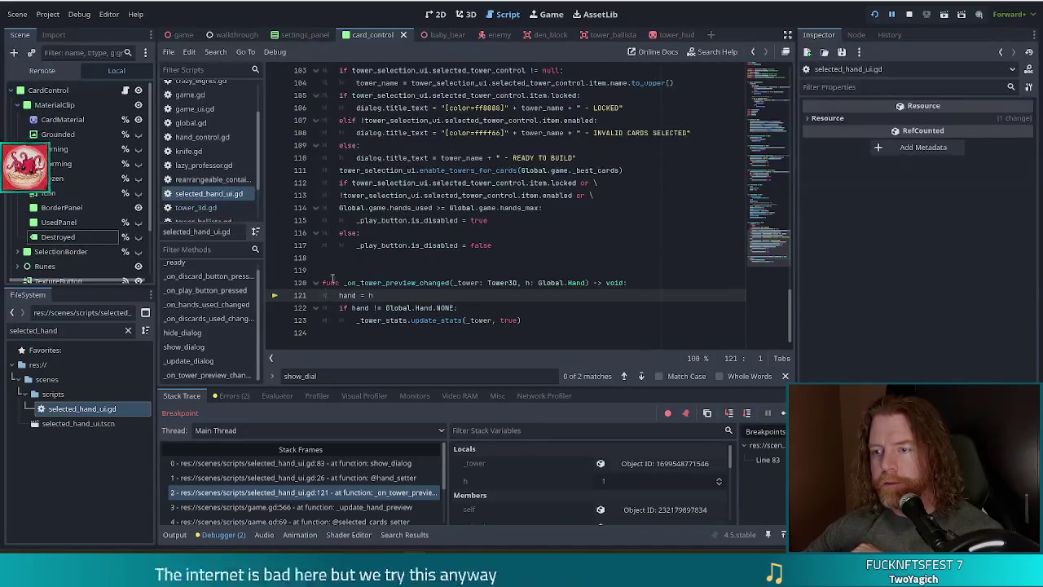
{"action": "left_click", "coordinate": [359, 508]}
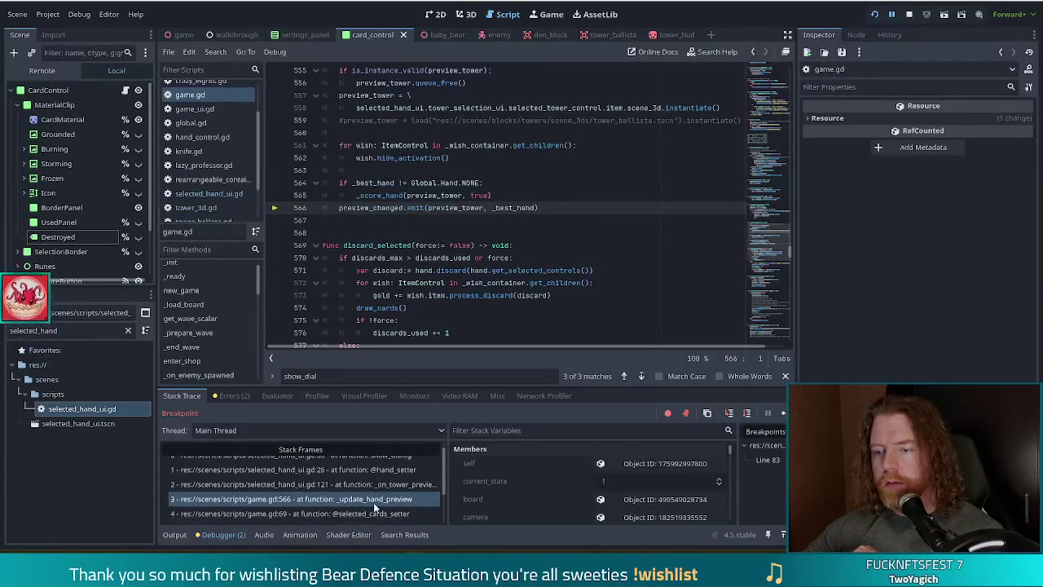
{"action": "left_click", "coordinate": [362, 513]}
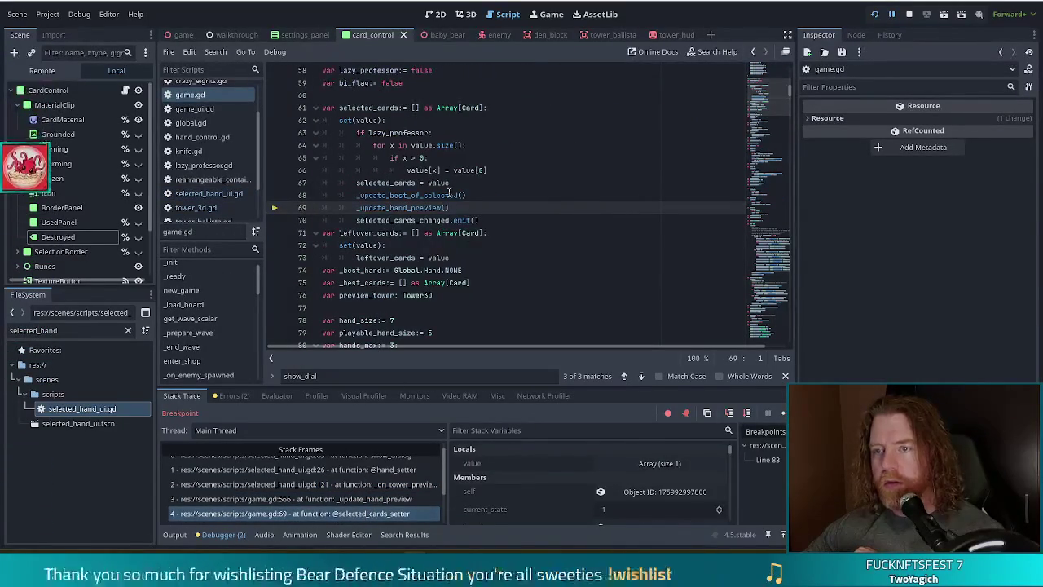
{"action": "left_click", "coordinate": [382, 470]}
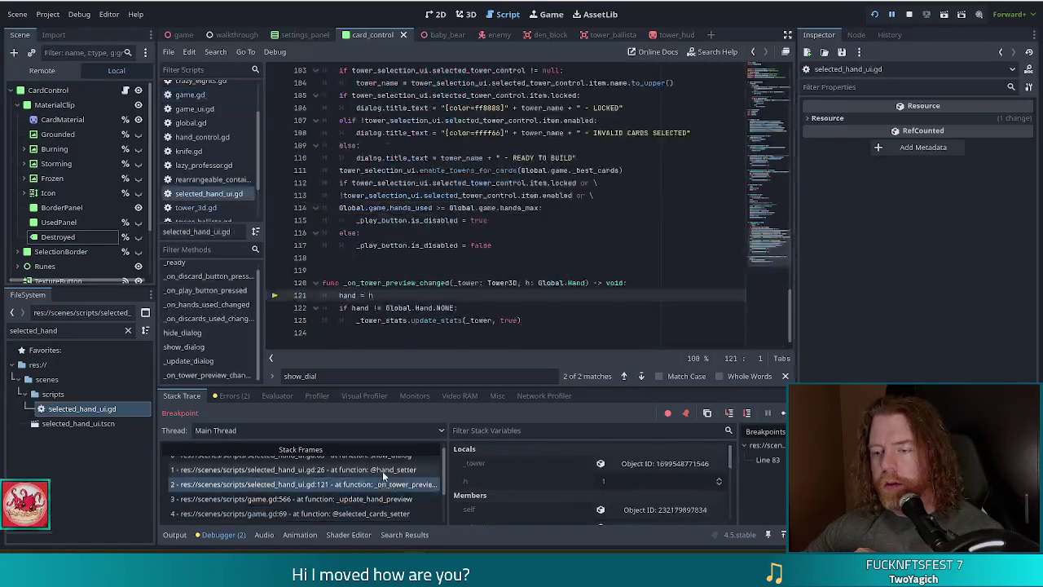
{"action": "scroll", "coordinate": [471, 210], "scroll_direction": "up", "scroll_amount": 2}
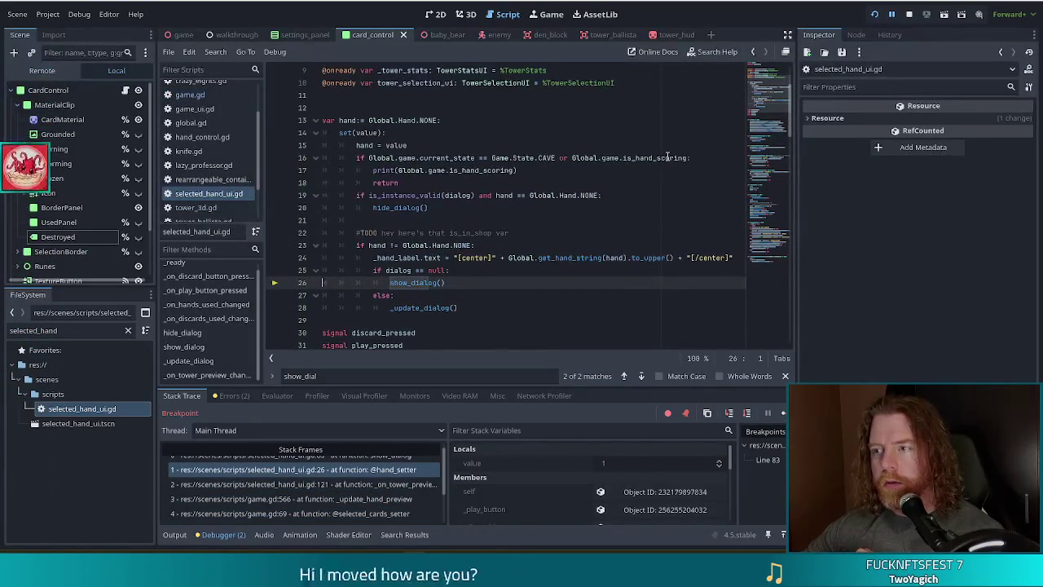
{"action": "mouse_move", "coordinate": [667, 157]}
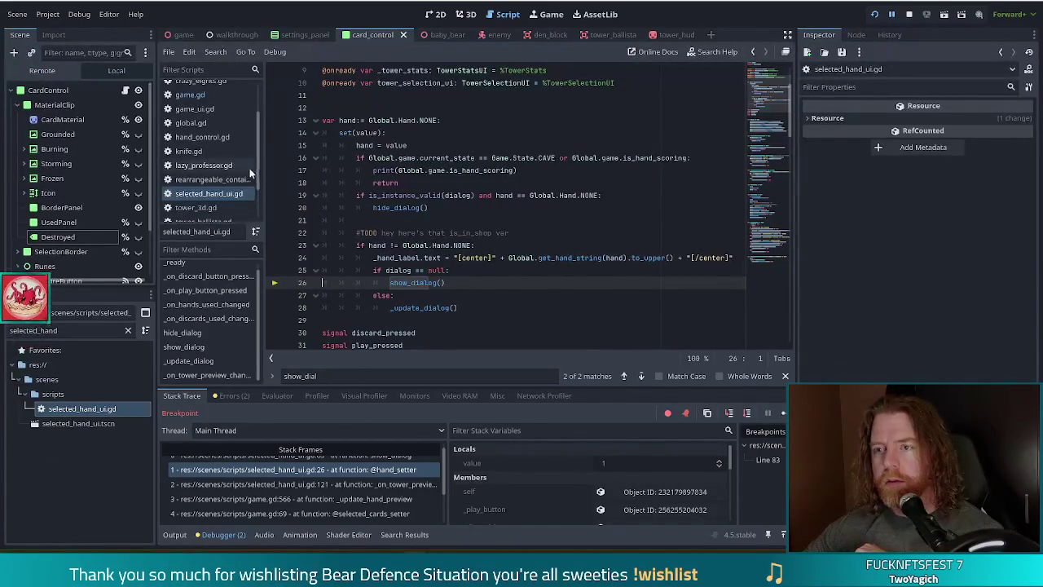
{"action": "left_click", "coordinate": [420, 183]}
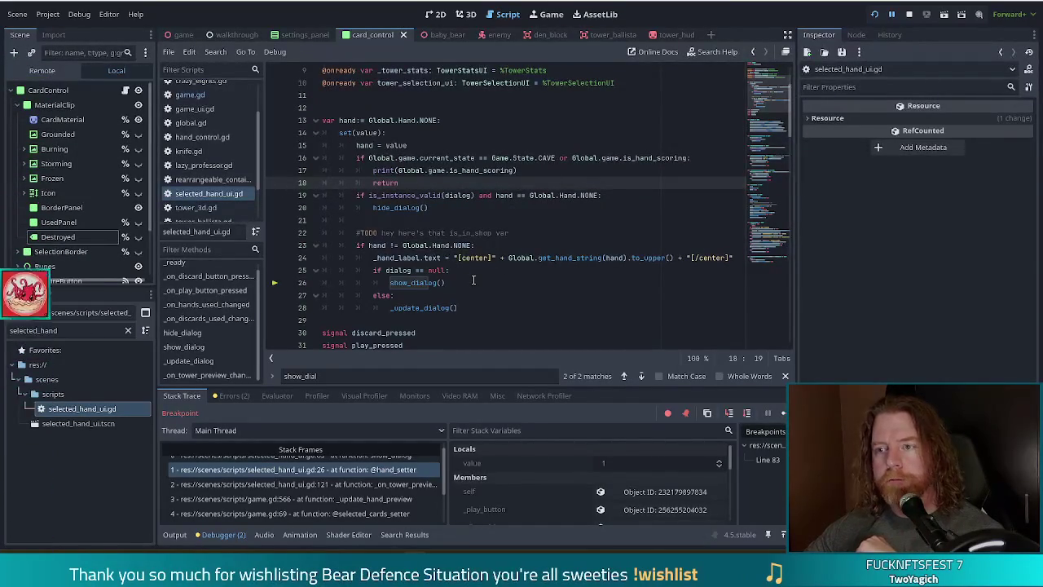
{"action": "left_click", "coordinate": [470, 199]}
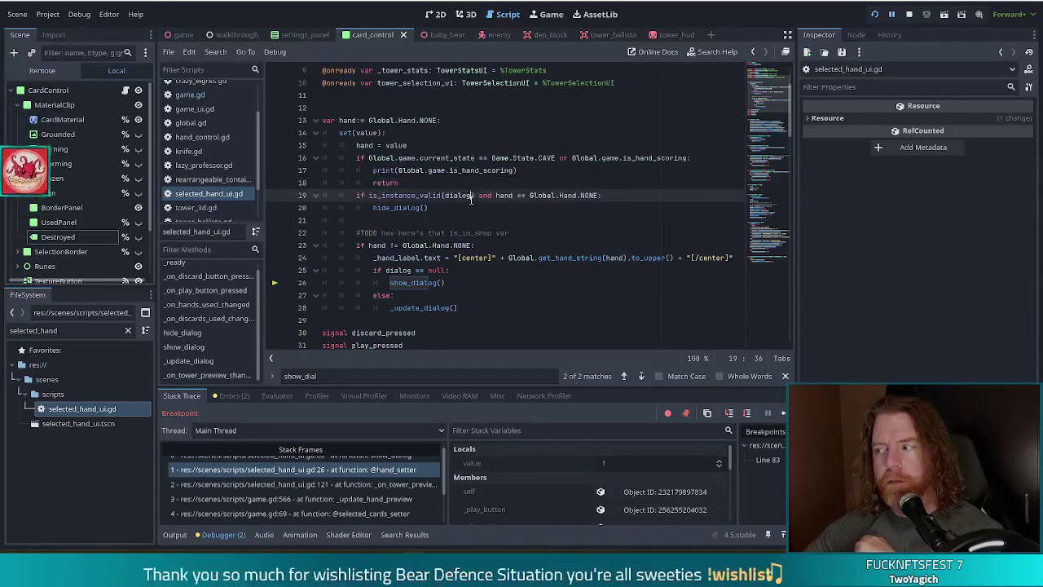
{"action": "left_click", "coordinate": [460, 208]}
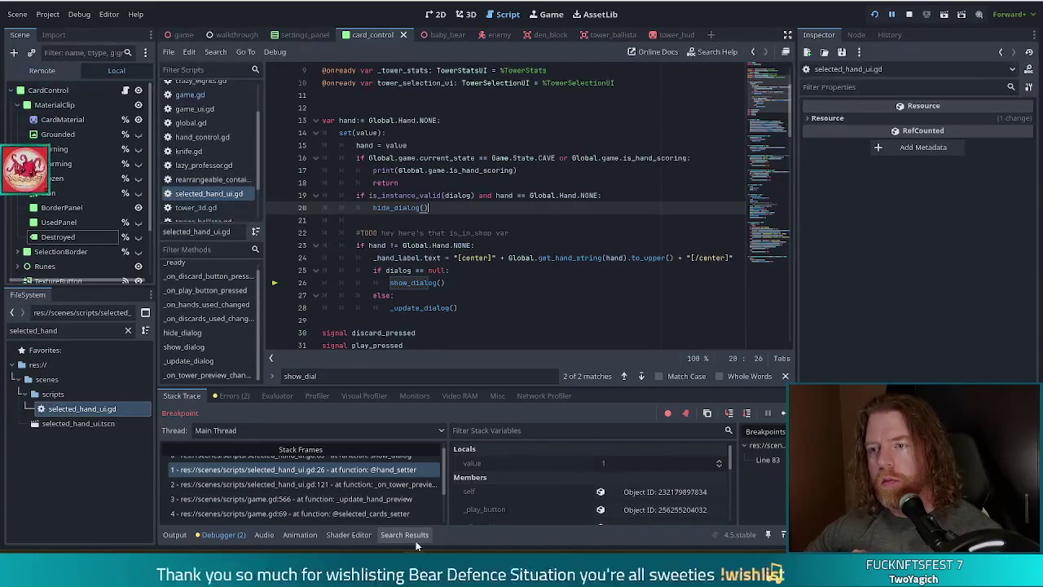
{"action": "scroll", "coordinate": [613, 492], "scroll_direction": "down", "scroll_amount": 1}
{"action": "scroll", "coordinate": [302, 489], "scroll_direction": "down", "scroll_amount": 1}
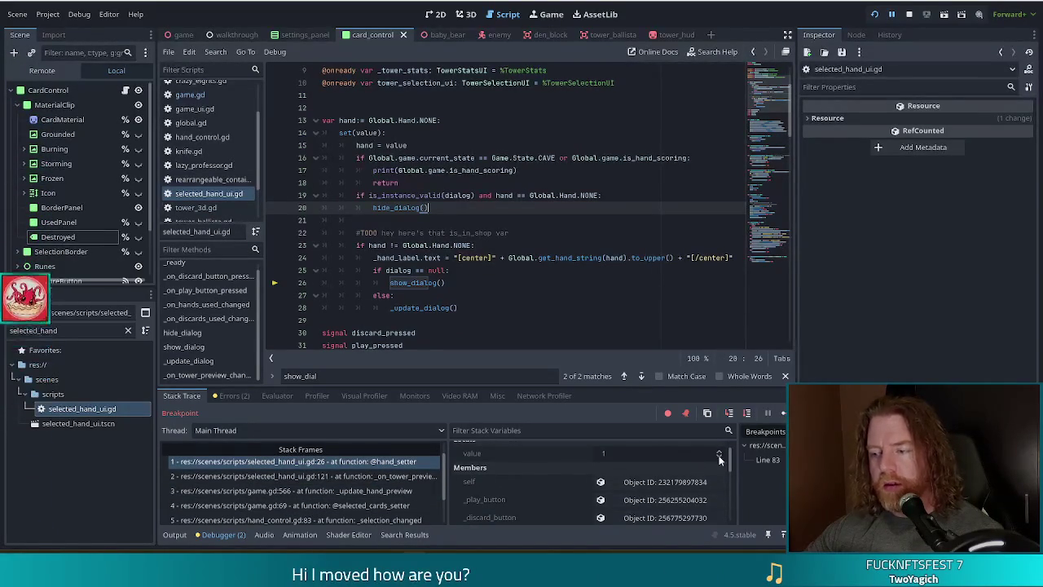
- Inspect the Global and Game objects' live values down to lives, gold and wave settings, then stop debugging
{"action": "left_click_drag", "start_coordinate": [731, 461], "coordinate": [728, 503]}
{"action": "left_click", "coordinate": [654, 495]}
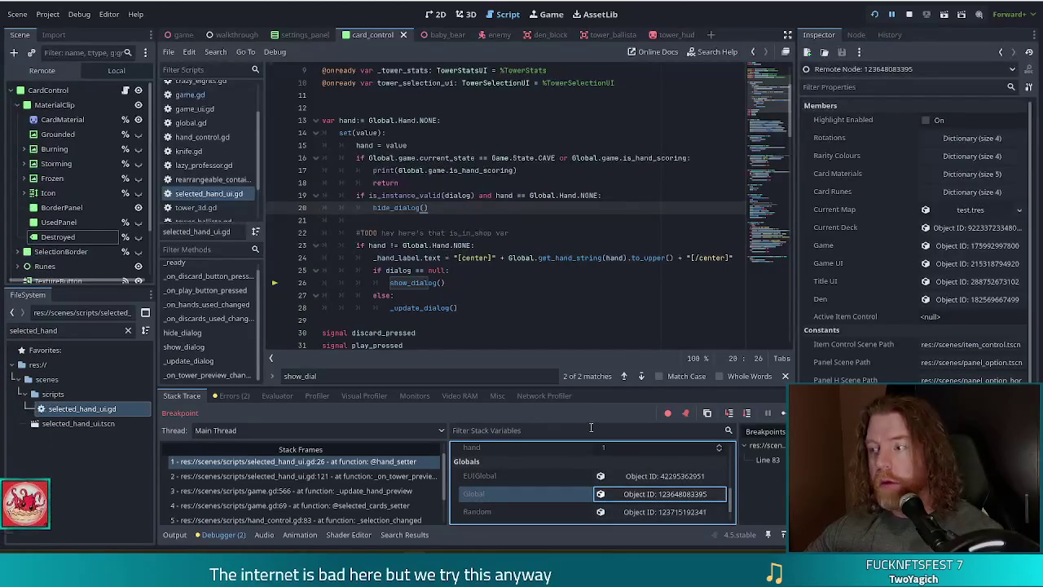
{"action": "left_click", "coordinate": [927, 245]}
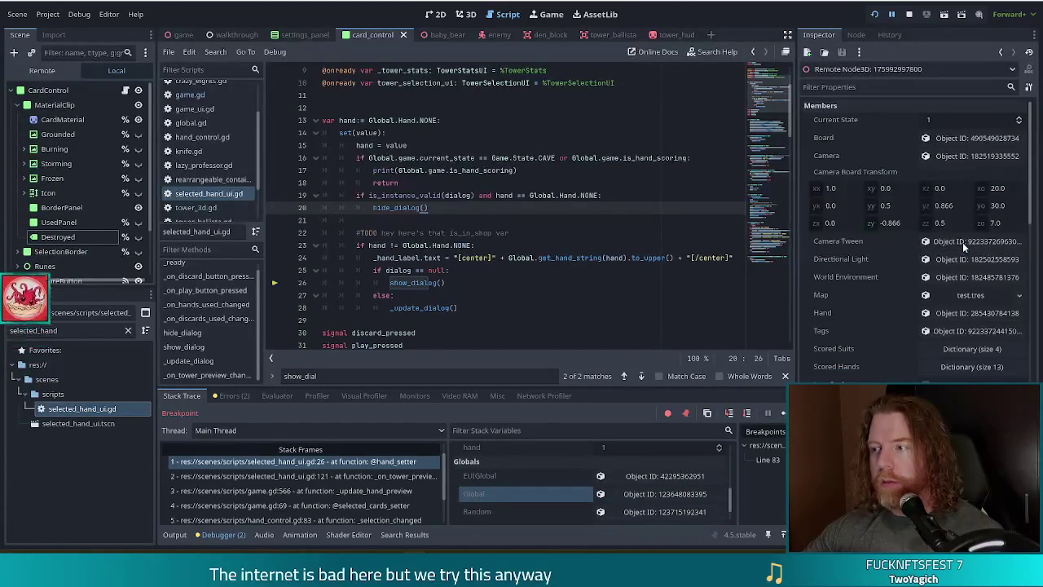
{"action": "scroll", "coordinate": [867, 341], "scroll_direction": "down", "scroll_amount": 4}
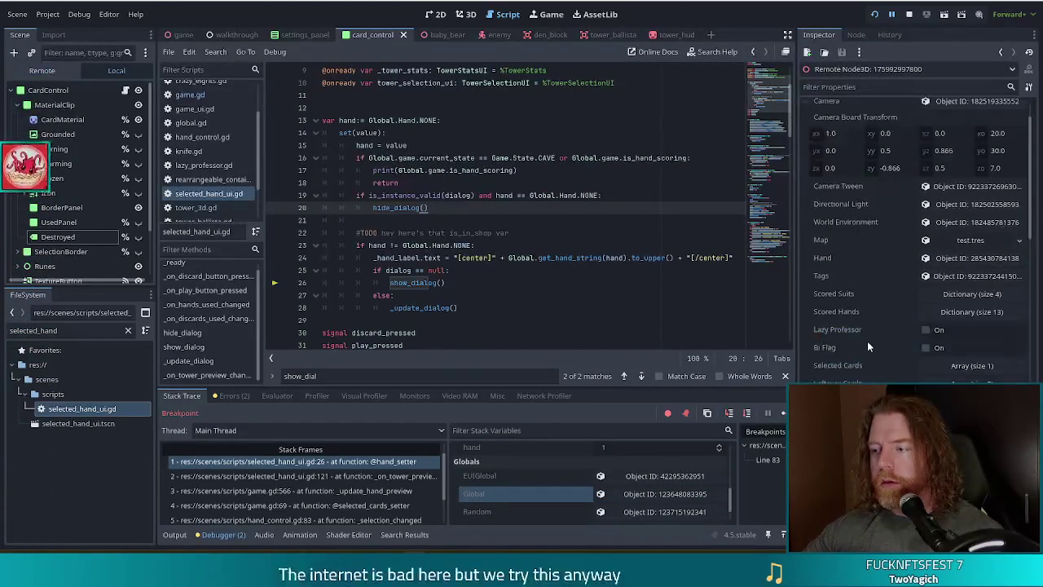
{"action": "scroll", "coordinate": [885, 336], "scroll_direction": "down", "scroll_amount": 8}
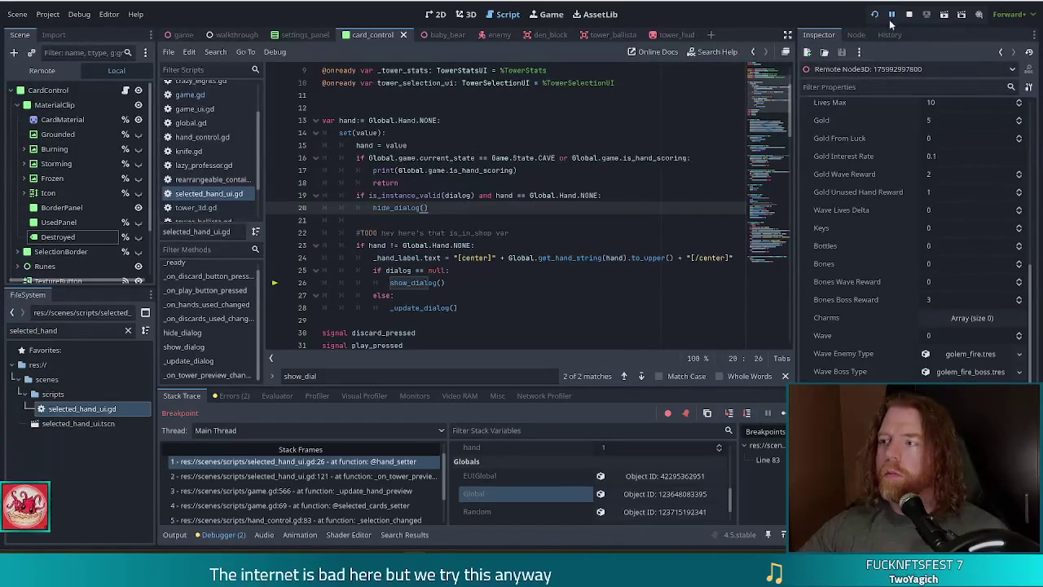
{"action": "left_click", "coordinate": [911, 17]}
- Delete the print(Global.game.is_hand_scoring) line 17 from selected_hand_ui.gd and save
{"action": "left_click_drag", "start_coordinate": [518, 170], "coordinate": [706, 158]}
{"action": "key", "text": "BackSpace"}
{"action": "key", "text": "ctrl+s"}
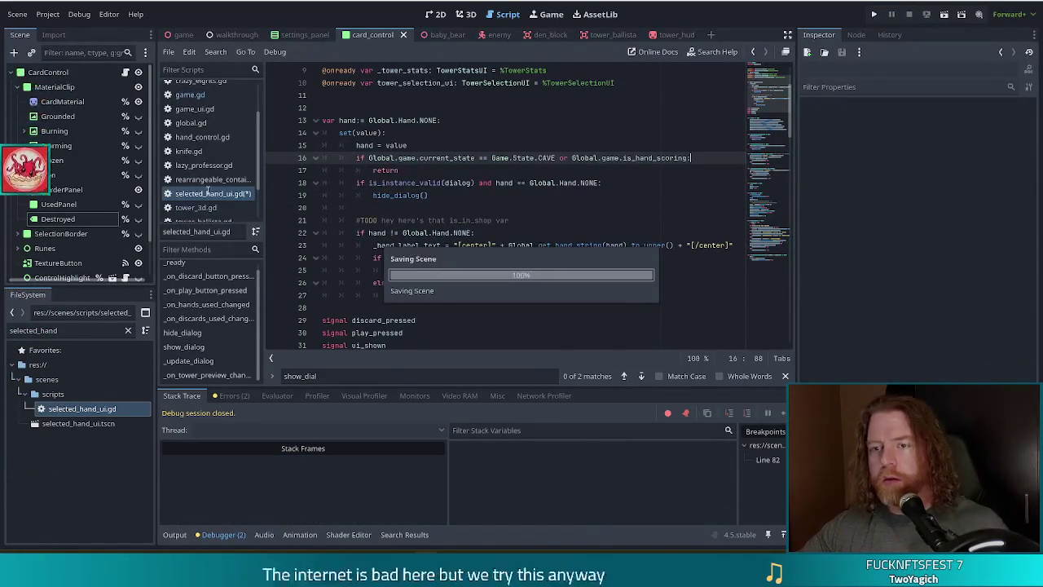
- In game.gd's _score_hand, add print(is_hand_scoring) after is_hand_scoring = true and save
{"action": "left_click", "coordinate": [190, 94]}
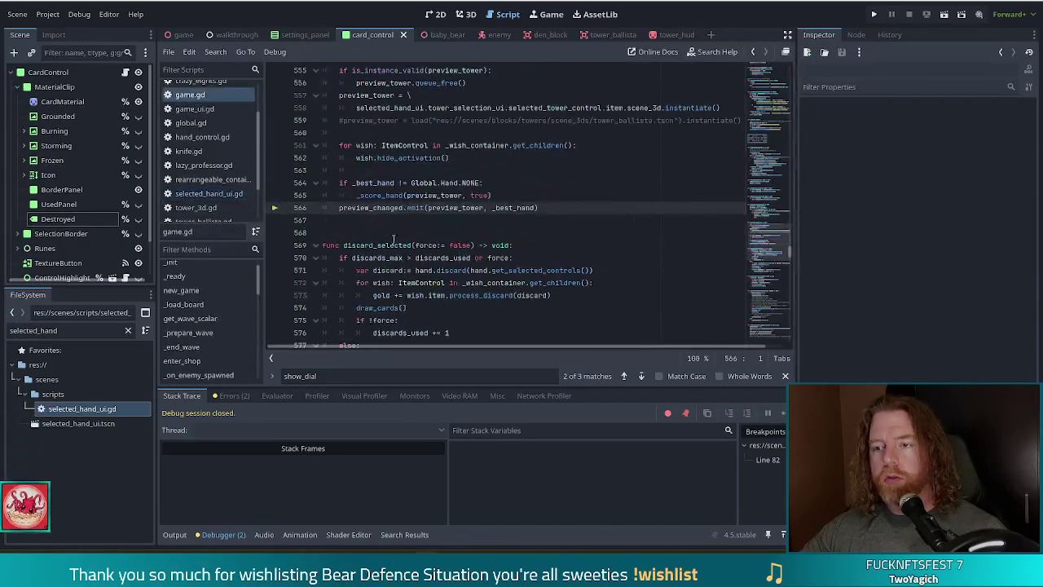
{"action": "scroll", "coordinate": [257, 297], "scroll_direction": "down", "scroll_amount": 3}
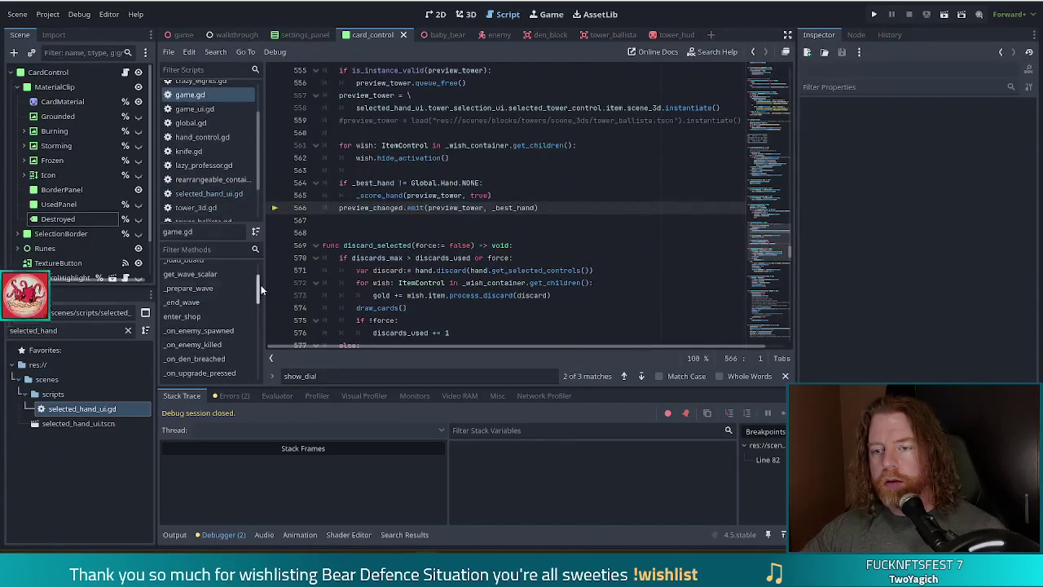
{"action": "scroll", "coordinate": [260, 318], "scroll_direction": "down", "scroll_amount": 5}
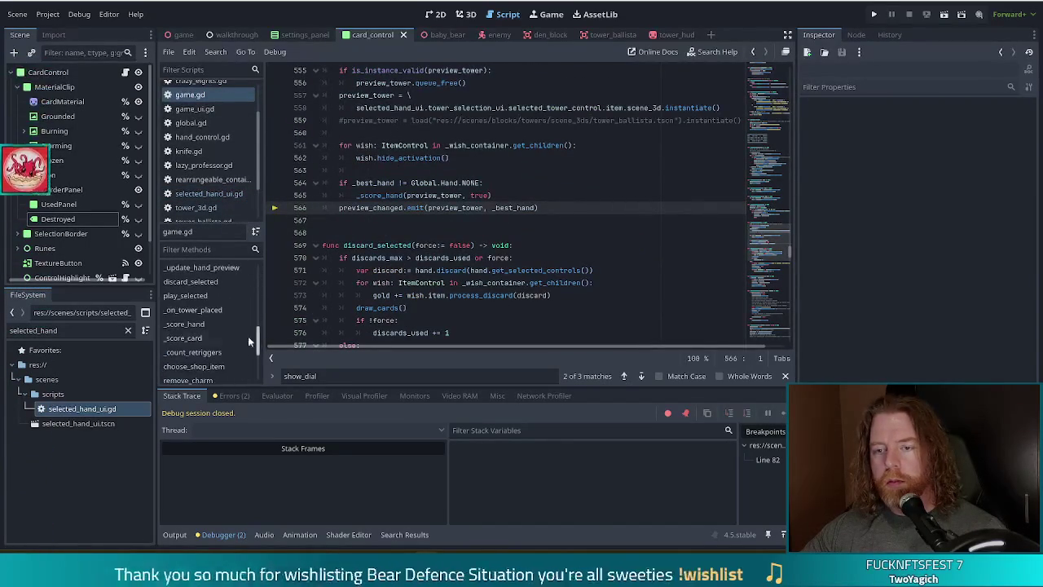
{"action": "left_click", "coordinate": [189, 325]}
{"action": "left_click", "coordinate": [456, 270]}
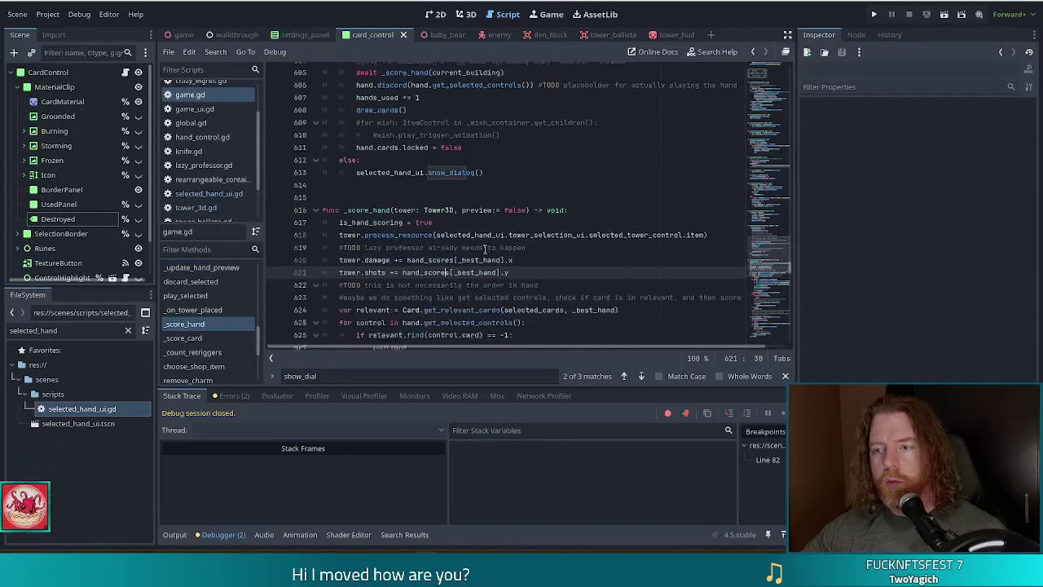
{"action": "left_click", "coordinate": [460, 219]}
{"action": "key", "text": "Return"}
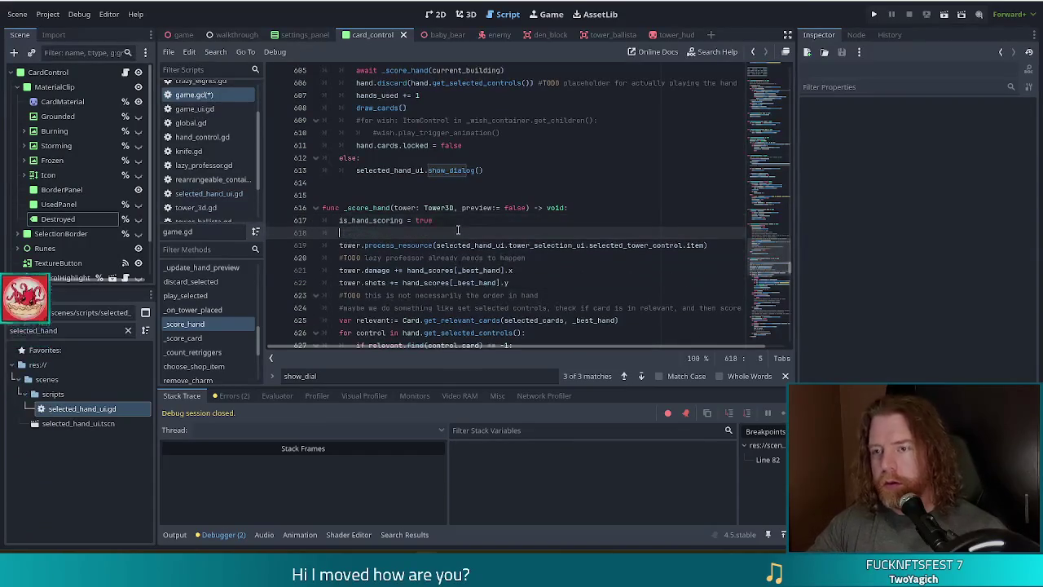
{"action": "type", "text": "print"}
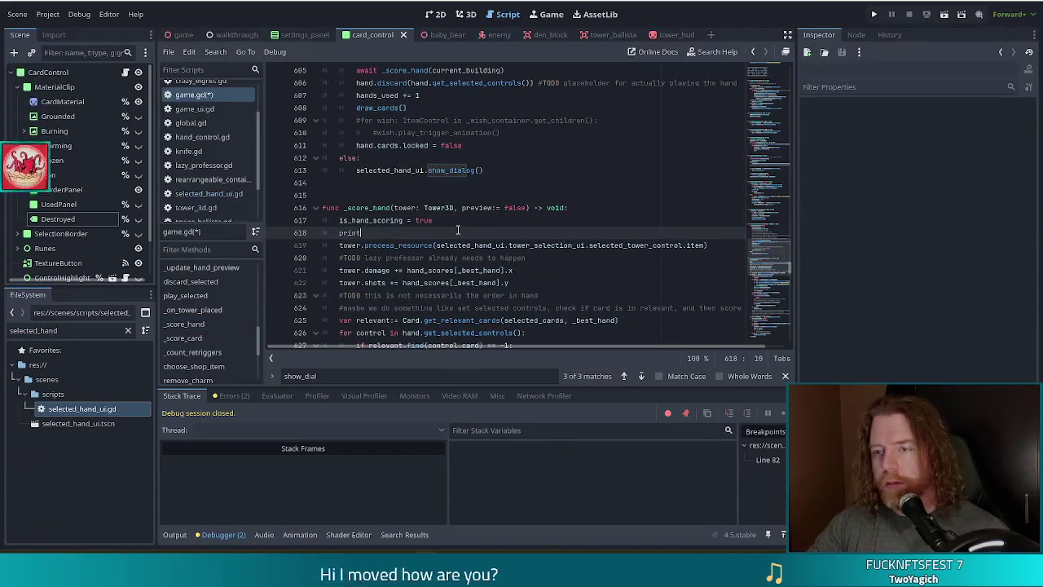
{"action": "type", "text": "(is_hand"}
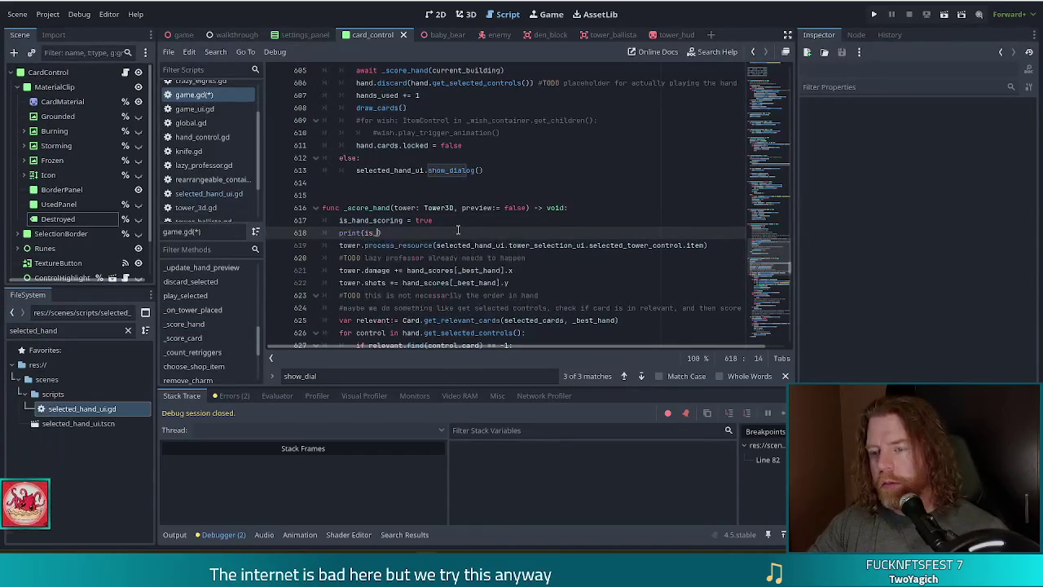
{"action": "type", "text": "_"}
{"action": "key", "text": "Return"}
{"action": "key", "text": "ctrl+s"}
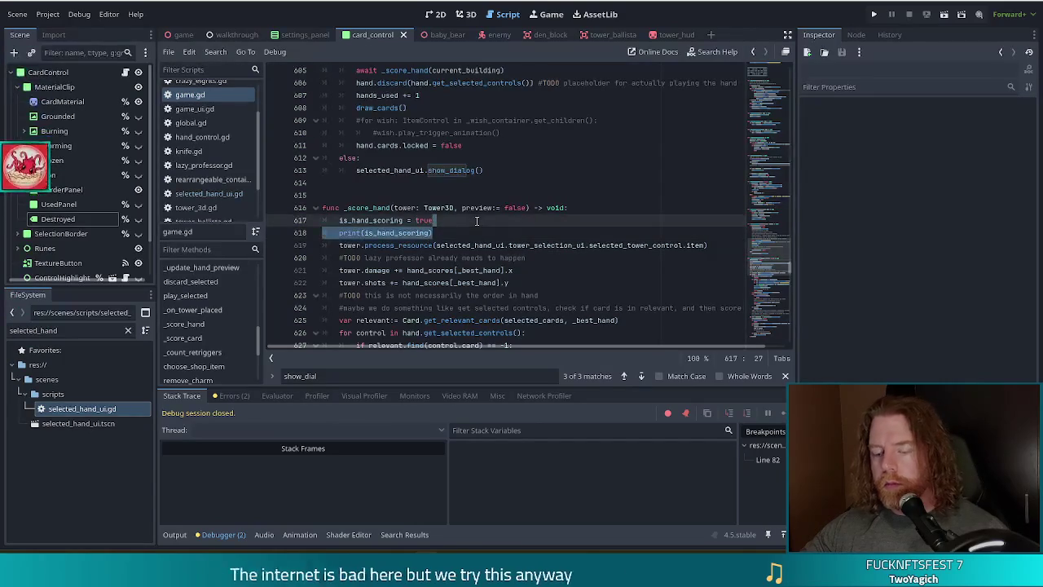
- Add another print(is_hand_scoring) line after line 674 in _score_hand and save game.gd
{"action": "left_click", "coordinate": [775, 309]}
{"action": "left_click_drag", "start_coordinate": [775, 309], "coordinate": [768, 274]}
{"action": "left_click", "coordinate": [203, 323]}
{"action": "scroll", "coordinate": [430, 249], "scroll_direction": "down", "scroll_amount": 15}
{"action": "scroll", "coordinate": [429, 249], "scroll_direction": "down", "scroll_amount": 4}
{"action": "left_click", "coordinate": [445, 125]}
{"action": "key", "text": "Return"}
{"action": "type", "text": "print(is_hand_scoring)"}
{"action": "key", "text": "ctrl+s"}
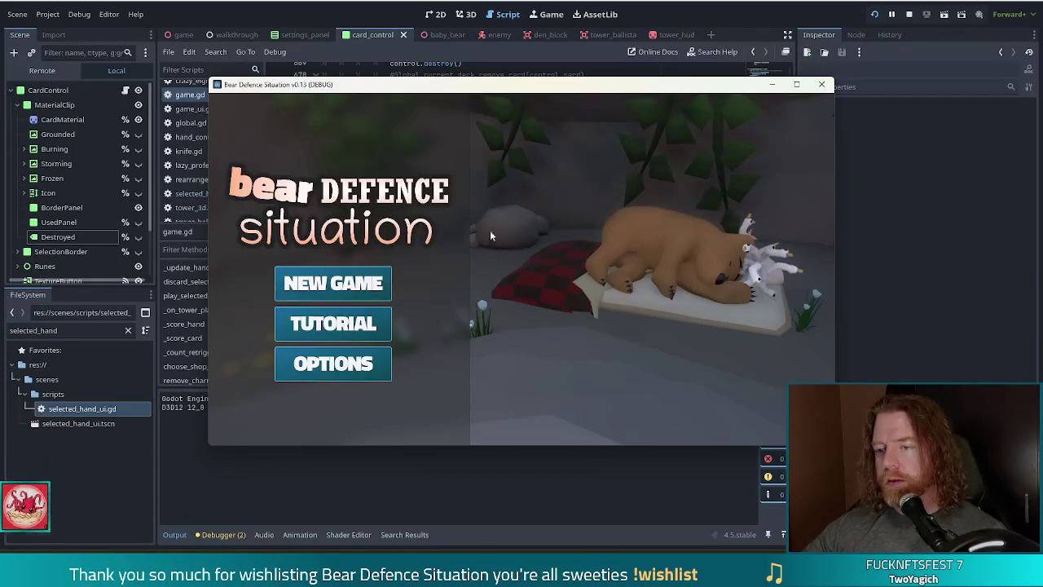
- Start a new game, hit the hand dialog breakpoint with a card, resume, then relaunch with F5
{"action": "left_click", "coordinate": [363, 291]}
{"action": "mouse_move", "coordinate": [543, 91]}
{"action": "left_mouse_down"}
{"action": "mouse_move", "coordinate": [509, 35]}
{"action": "mouse_move", "coordinate": [499, 73]}
{"action": "left_mouse_up"}
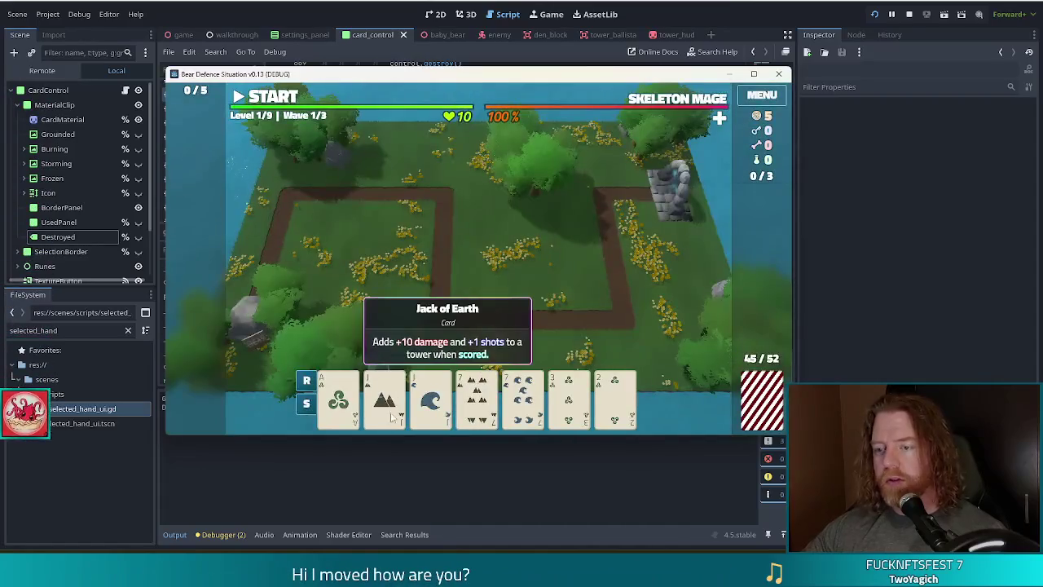
{"action": "left_click", "coordinate": [392, 417]}
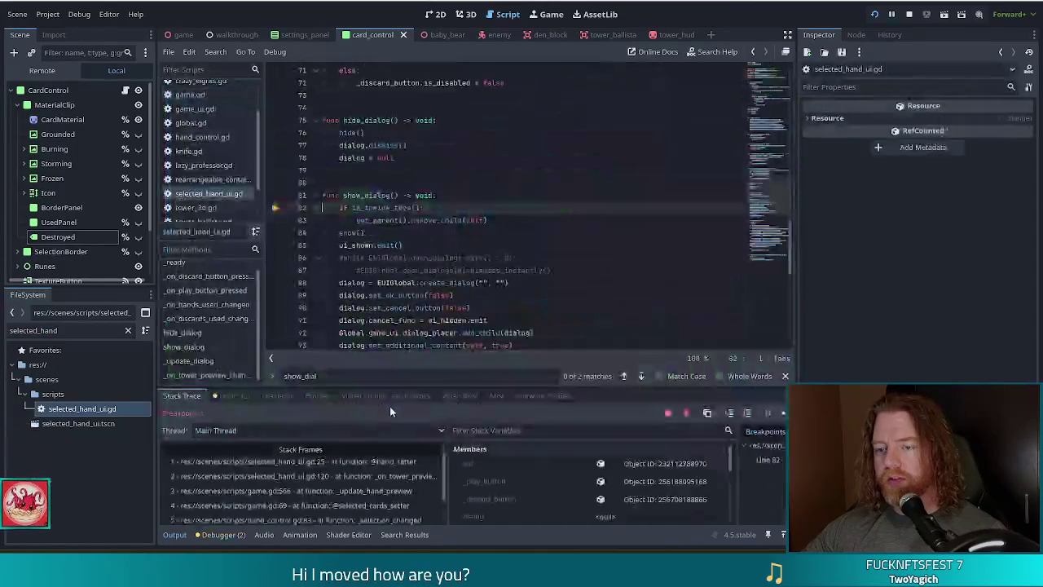
{"action": "left_click", "coordinate": [783, 413]}
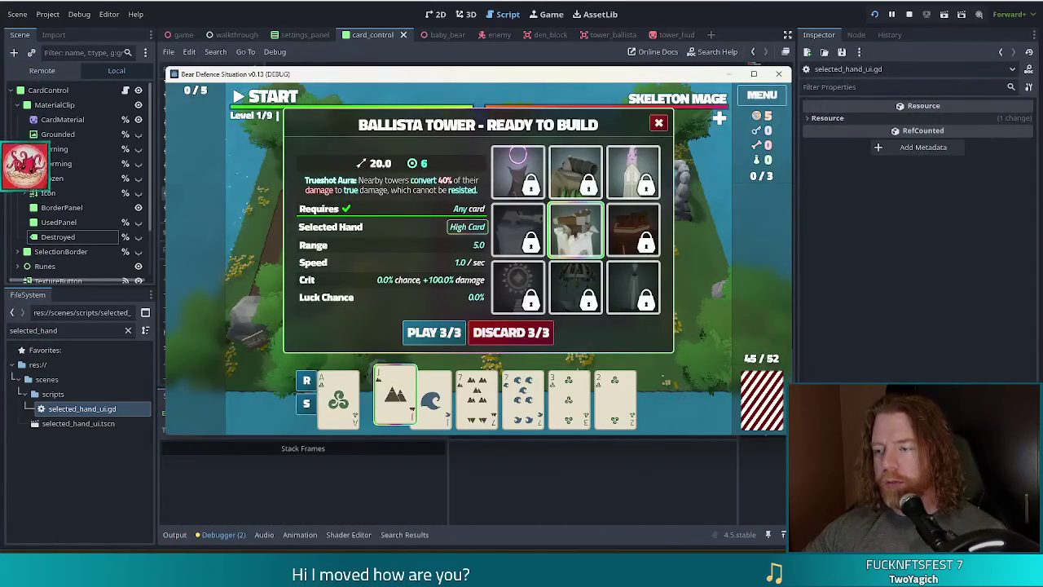
{"action": "left_click", "coordinate": [812, 339]}
{"action": "key", "text": "F5"}
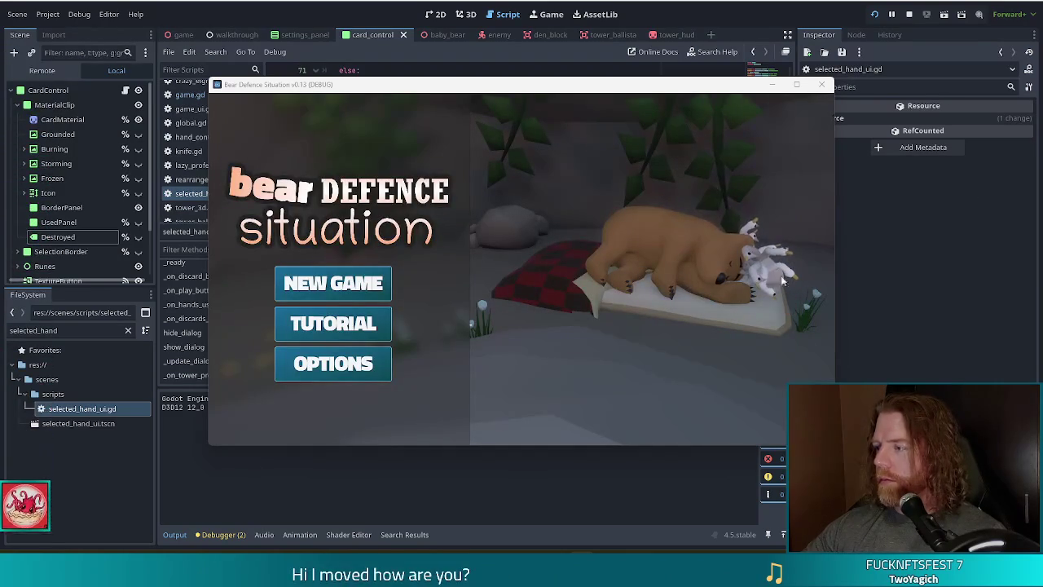
- Start a new game, play a pair of 3s, and place the first Ballista Tower inside the path loop
{"action": "left_click", "coordinate": [334, 284]}
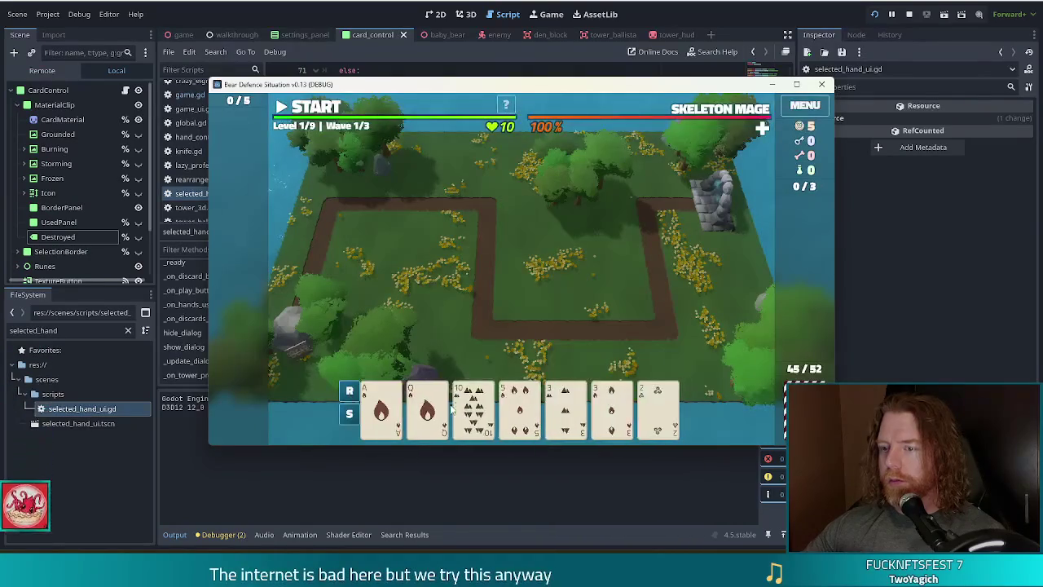
{"action": "left_click", "coordinate": [440, 406]}
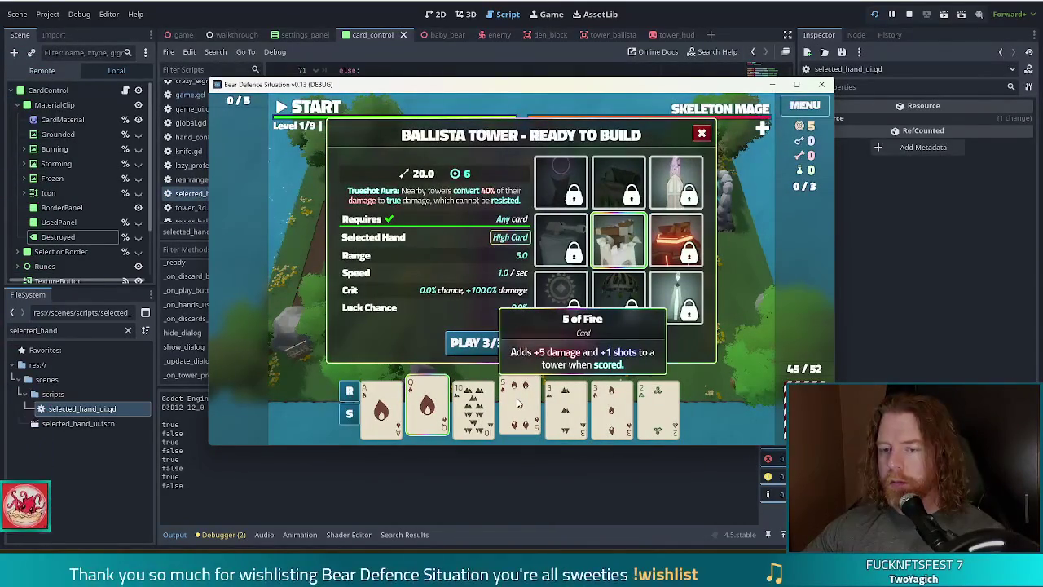
{"action": "left_click", "coordinate": [565, 412]}
{"action": "left_click", "coordinate": [611, 419]}
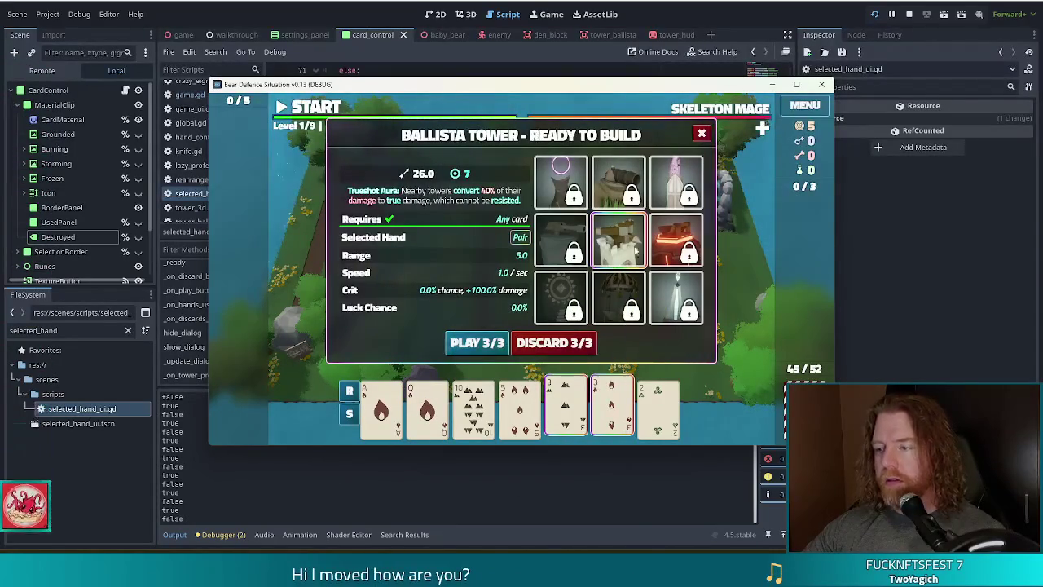
{"action": "mouse_move", "coordinate": [637, 92]}
{"action": "left_mouse_down"}
{"action": "mouse_move", "coordinate": [824, 94]}
{"action": "mouse_move", "coordinate": [560, 65]}
{"action": "left_mouse_up"}
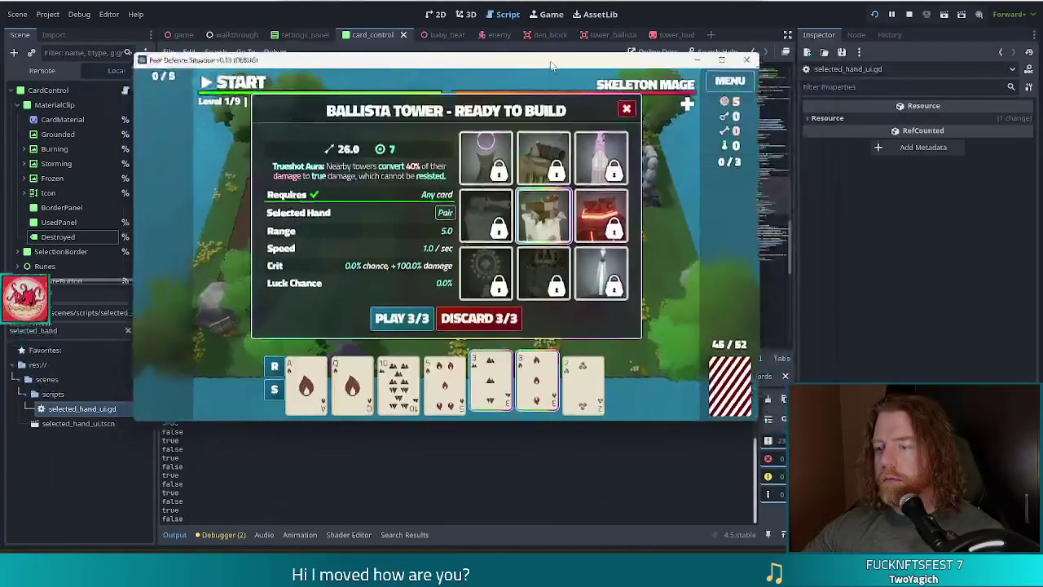
{"action": "left_click", "coordinate": [768, 401]}
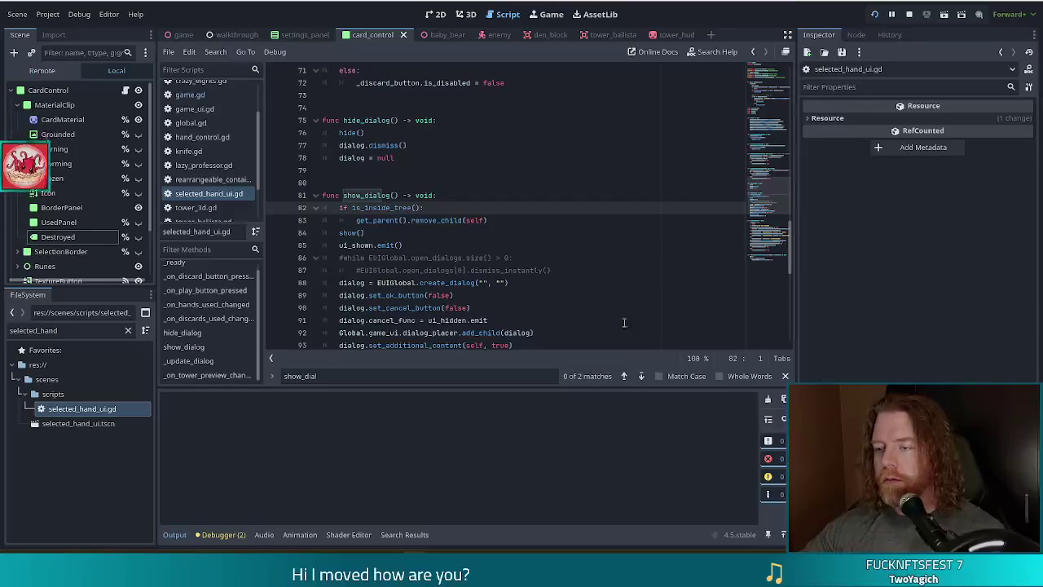
{"action": "key", "text": "alt+Tab"}
{"action": "left_click", "coordinate": [406, 316]}
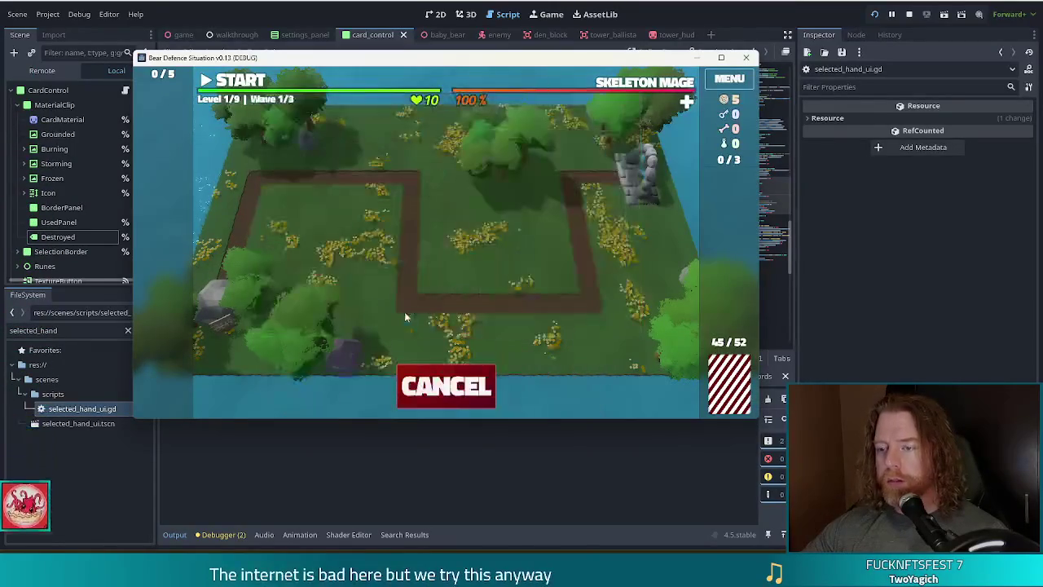
{"action": "left_click", "coordinate": [472, 272]}
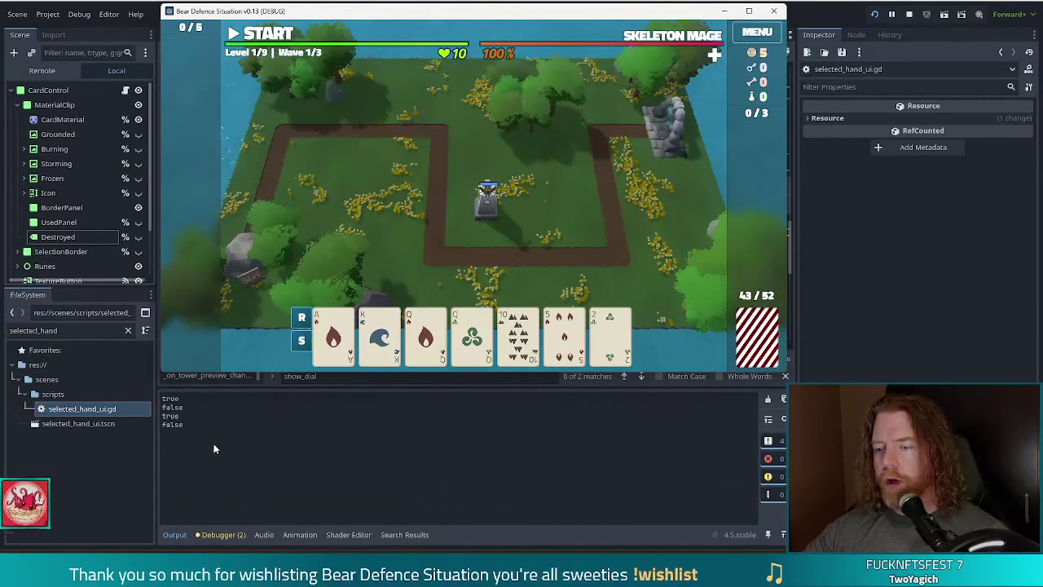
- Play the Queen of Fire and Queen of Wind pair and place the second tower right of the first
{"action": "left_click", "coordinate": [432, 351]}
{"action": "left_click", "coordinate": [474, 345]}
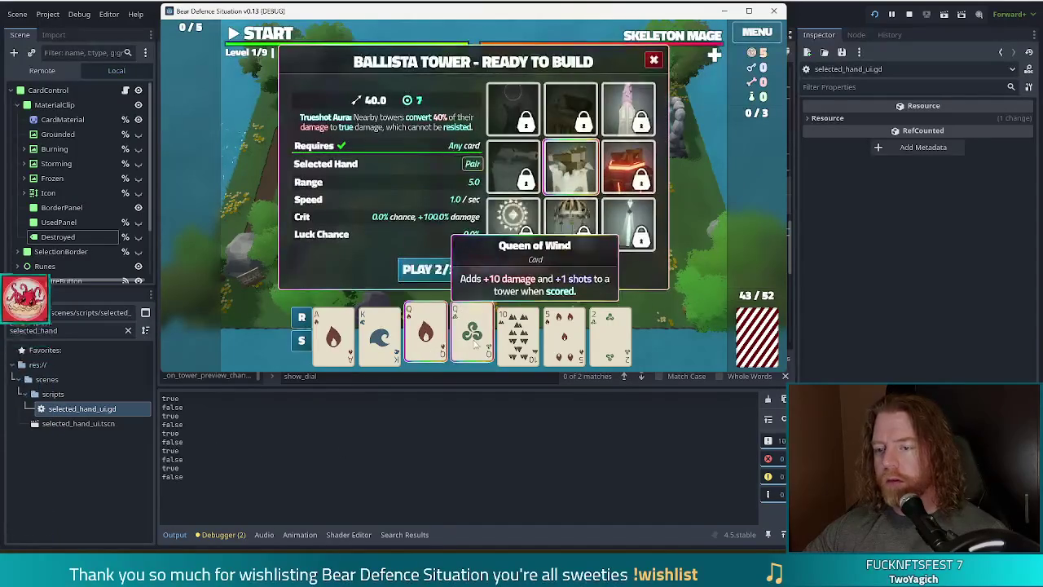
{"action": "left_click", "coordinate": [768, 399]}
{"action": "key", "text": "alt+Tab"}
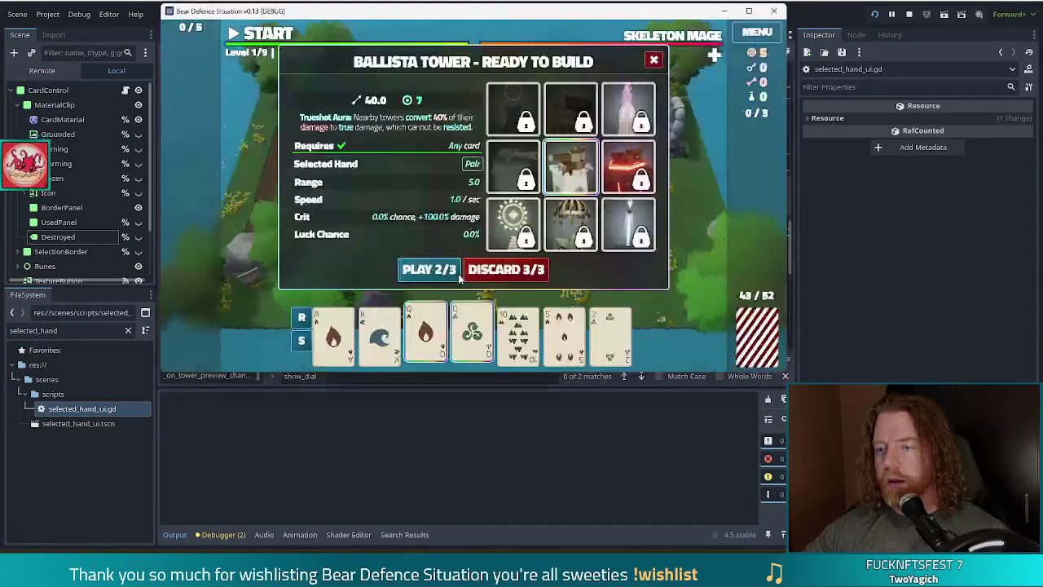
{"action": "left_click", "coordinate": [419, 266]}
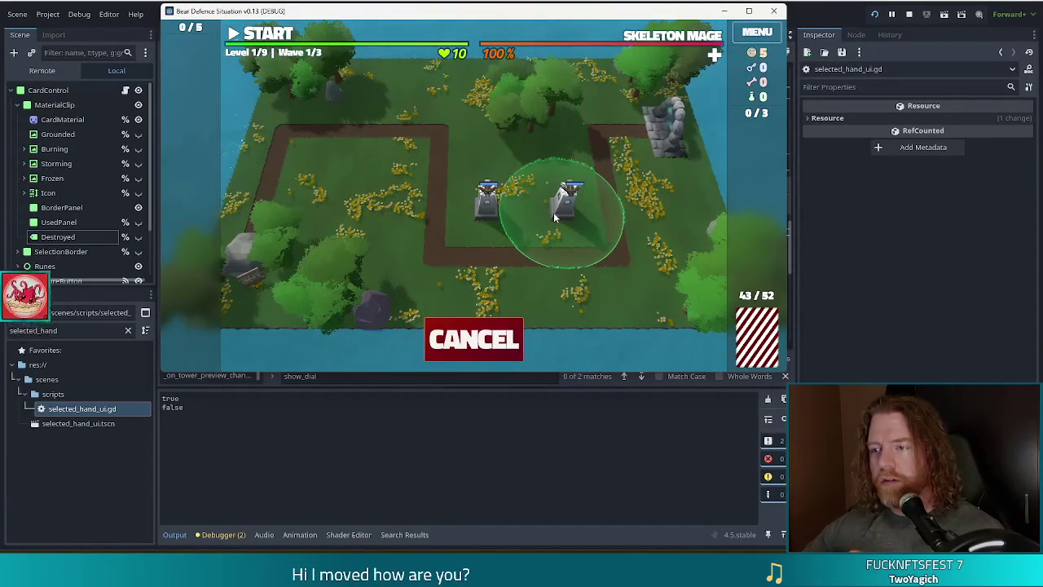
{"action": "left_click", "coordinate": [553, 212]}
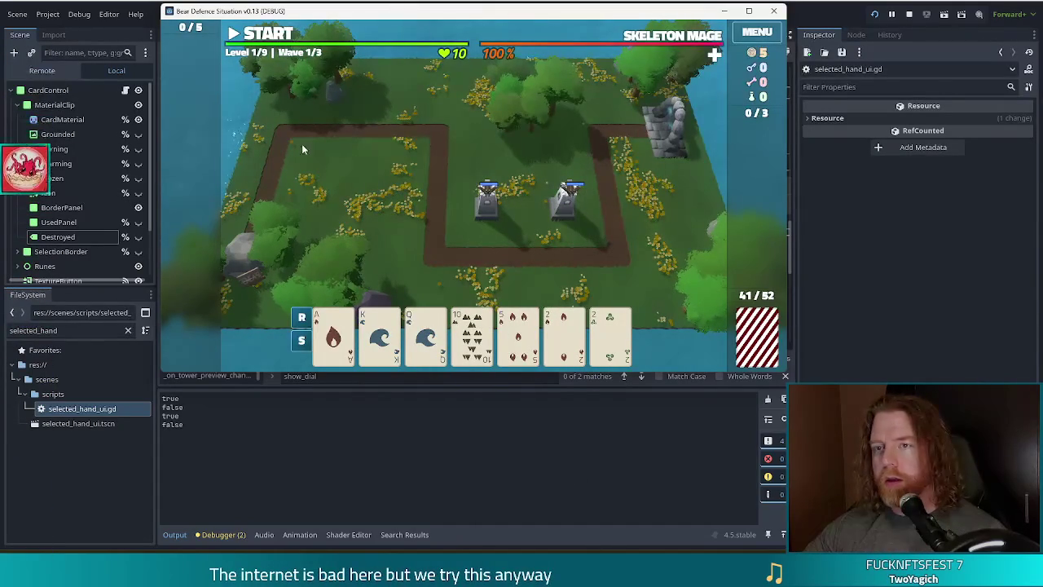
{"action": "key", "text": "grave"}
- Run add_wish knife in the game console and close it
{"action": "type", "text": "add_wish knife"}
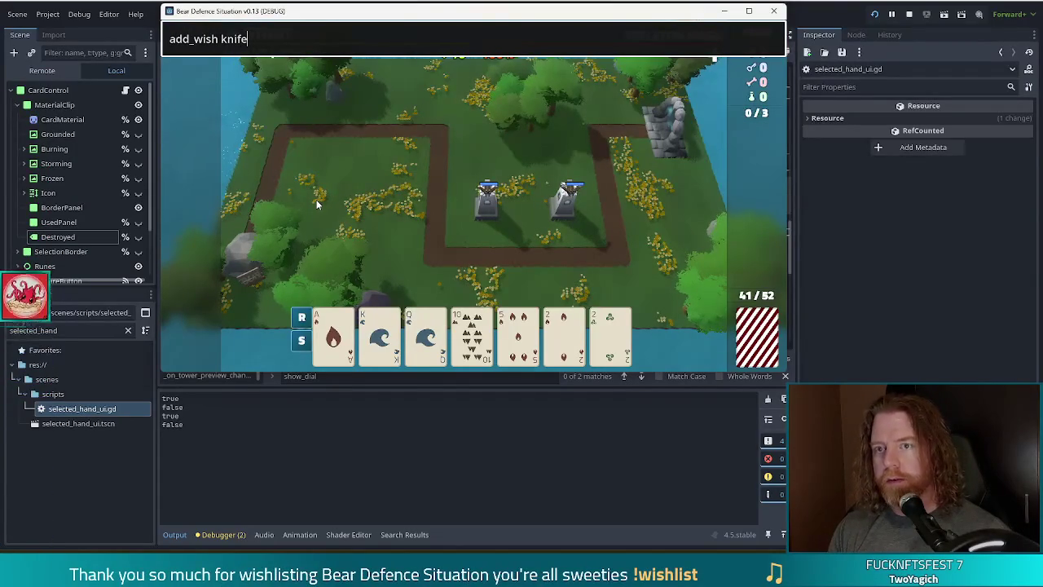
{"action": "key", "text": "Return"}
{"action": "key", "text": "grave"}
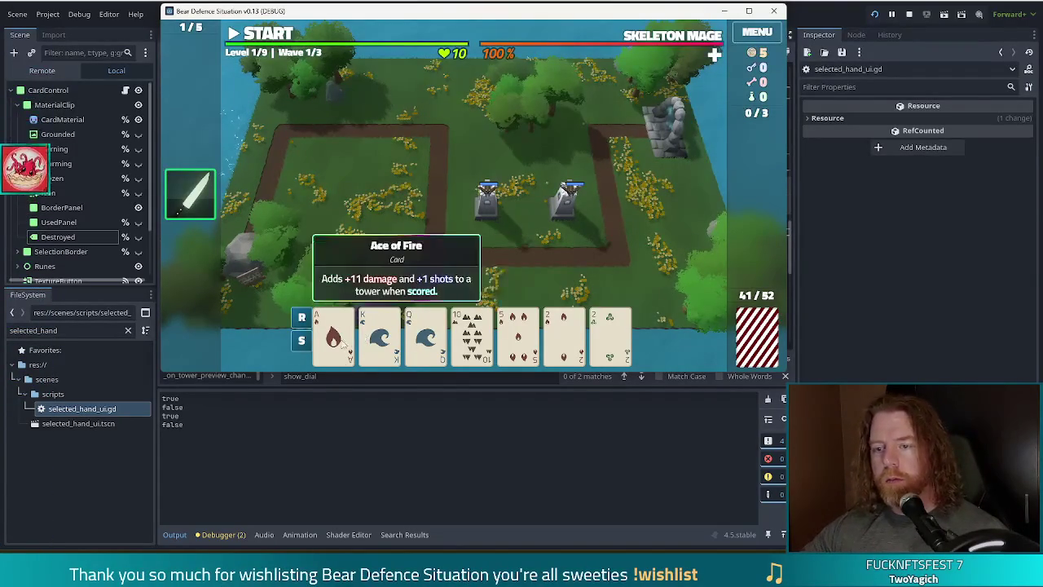
- Play the pair of 2s and place a third tower at the loop's top-left
{"action": "left_click", "coordinate": [348, 346]}
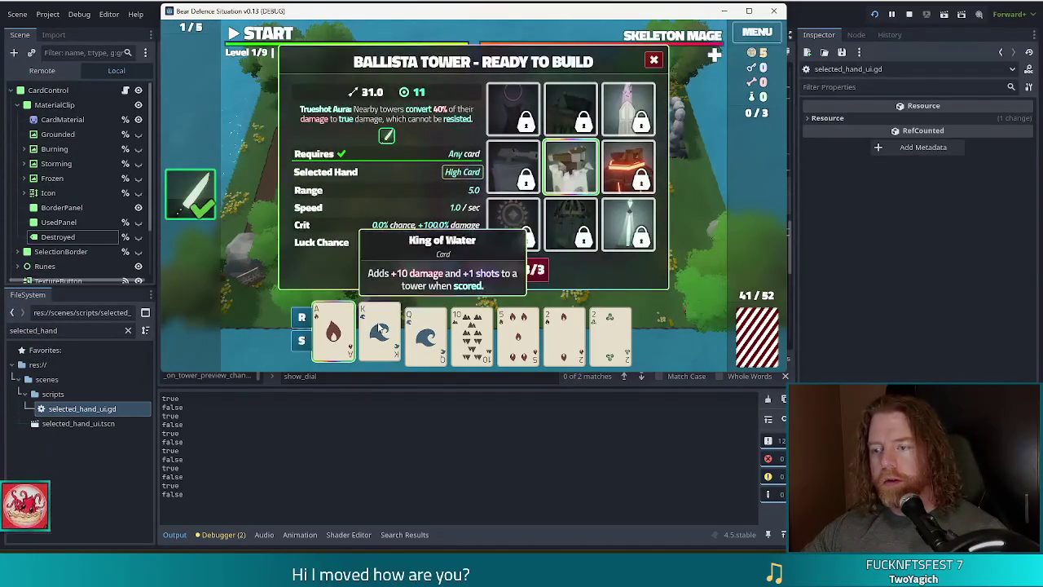
{"action": "left_click", "coordinate": [333, 335]}
{"action": "left_click", "coordinate": [563, 334]}
{"action": "left_click", "coordinate": [609, 334]}
{"action": "left_click", "coordinate": [766, 401]}
{"action": "left_click", "coordinate": [427, 270]}
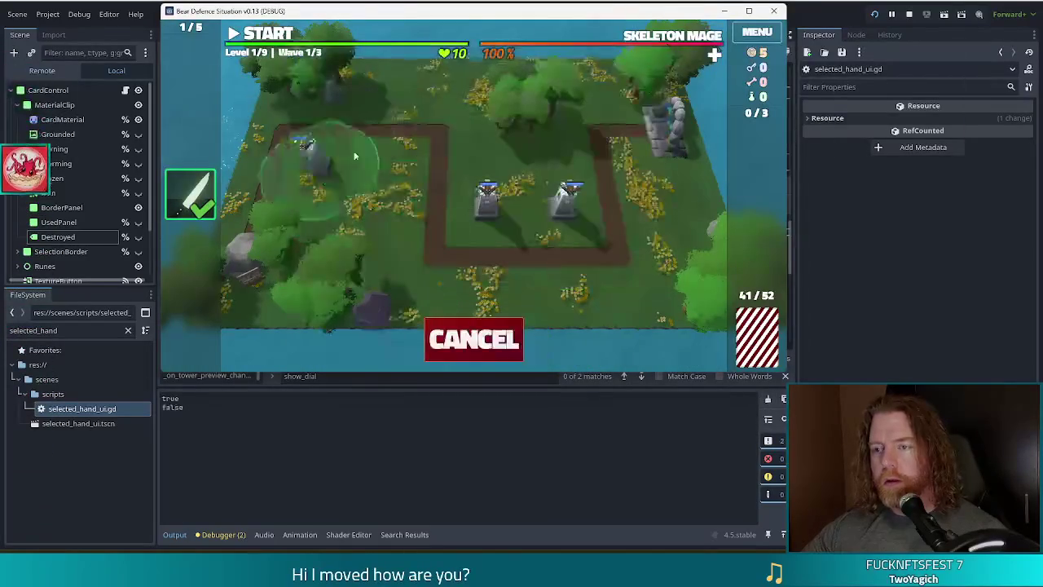
{"action": "left_click", "coordinate": [397, 163]}
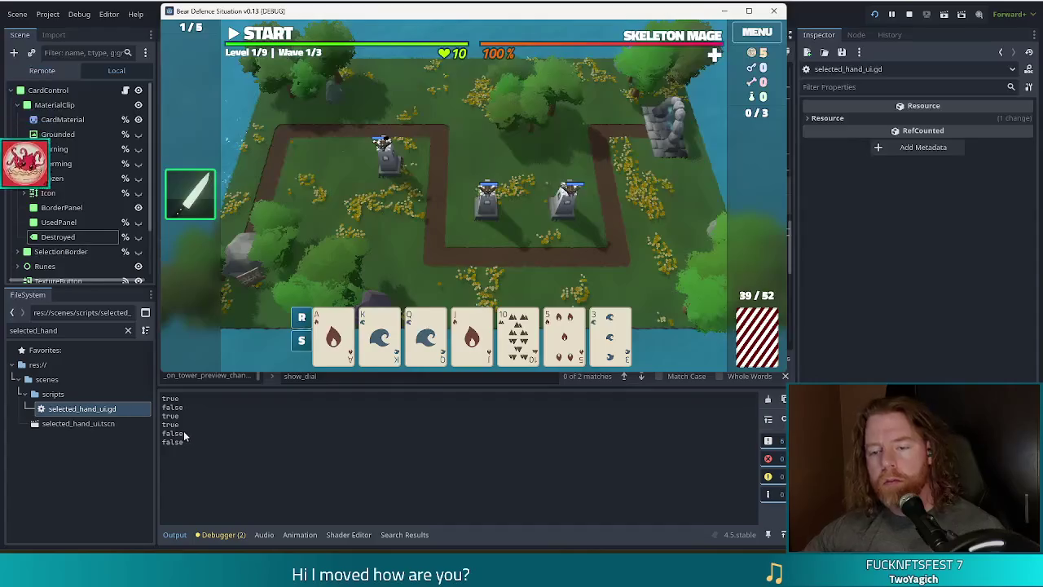
- Check the true and false is_hand_scoring lines in the editor's output log
{"action": "left_click", "coordinate": [168, 420]}
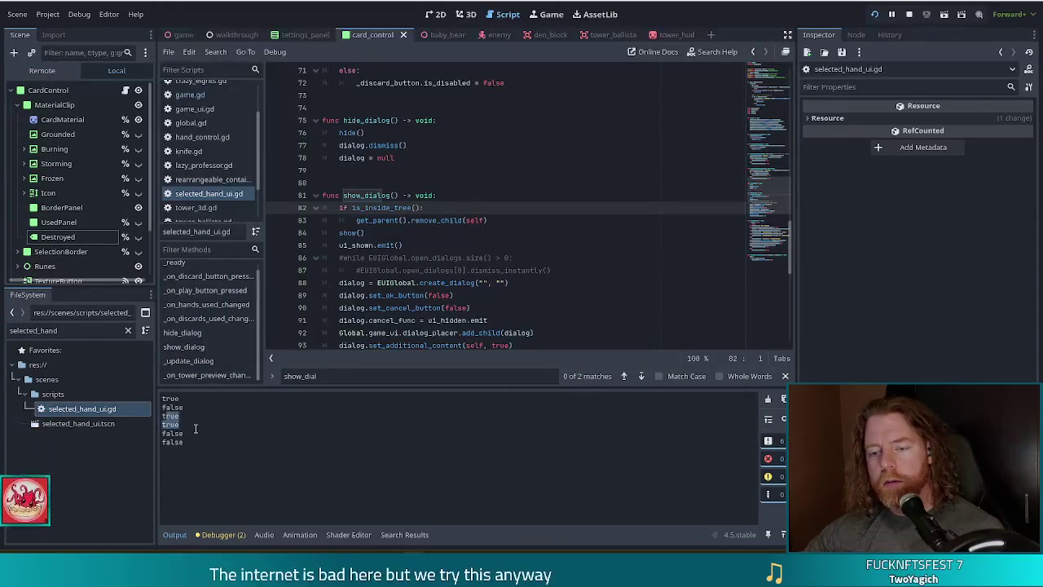
{"action": "left_click_drag", "start_coordinate": [164, 423], "coordinate": [181, 435]}
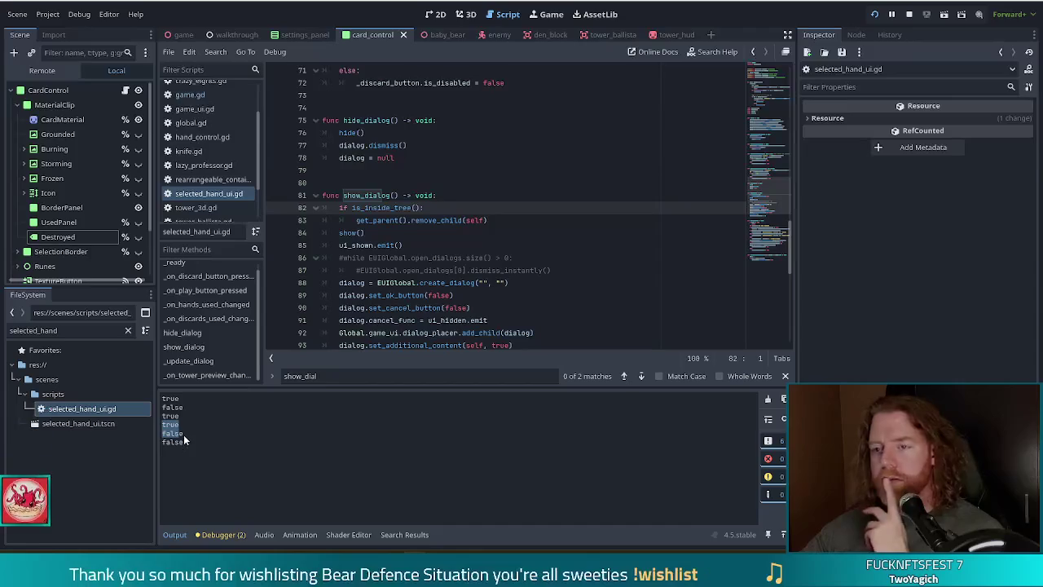
{"action": "left_click", "coordinate": [193, 441]}
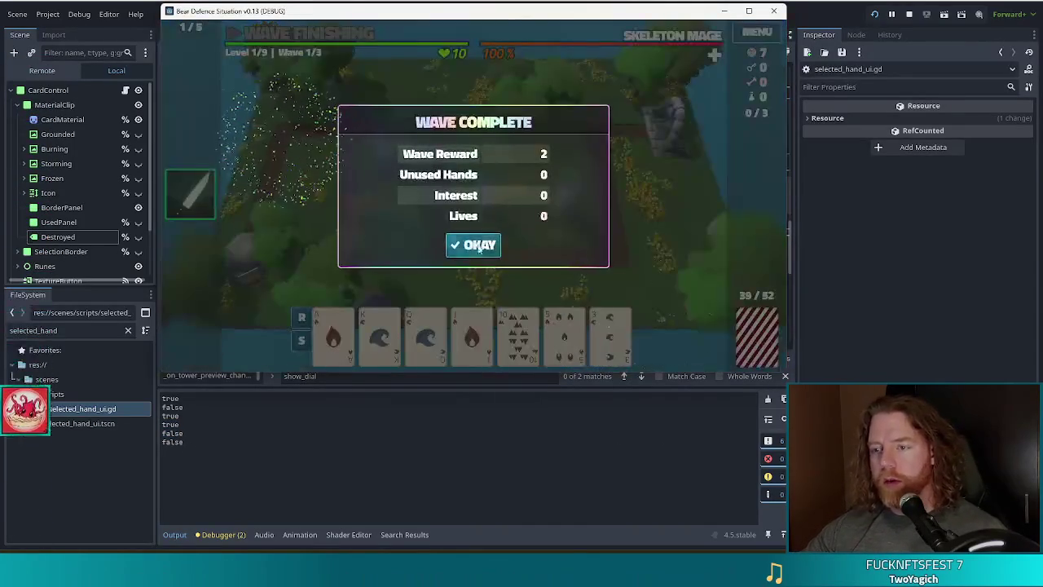
- Play a Jack-Queen-King-Ace Straight, place the fourth tower at the loop's upper right, and return to the editor
{"action": "left_click", "coordinate": [477, 244]}
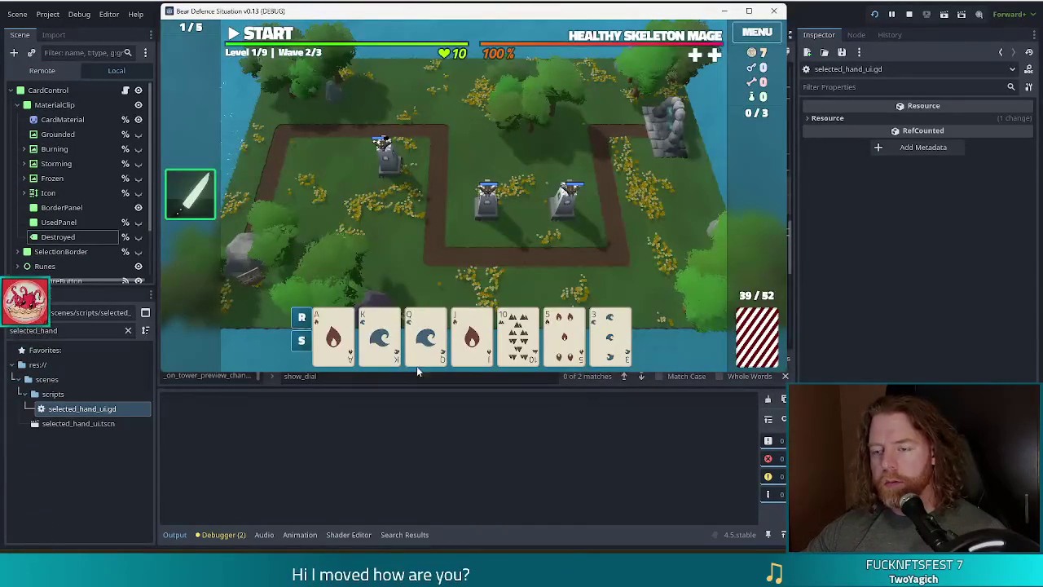
{"action": "left_click", "coordinate": [612, 335]}
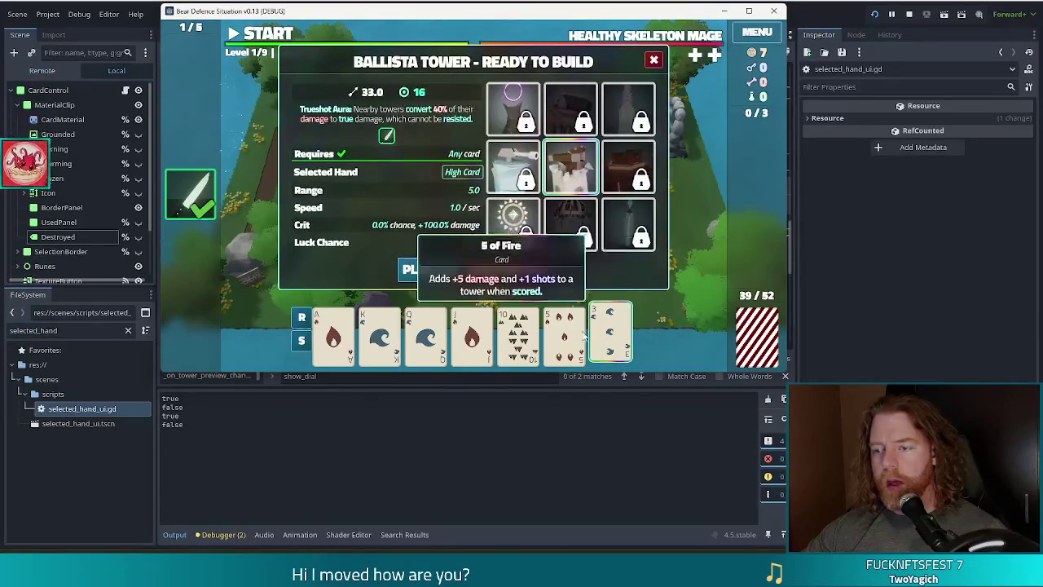
{"action": "left_click", "coordinate": [467, 336]}
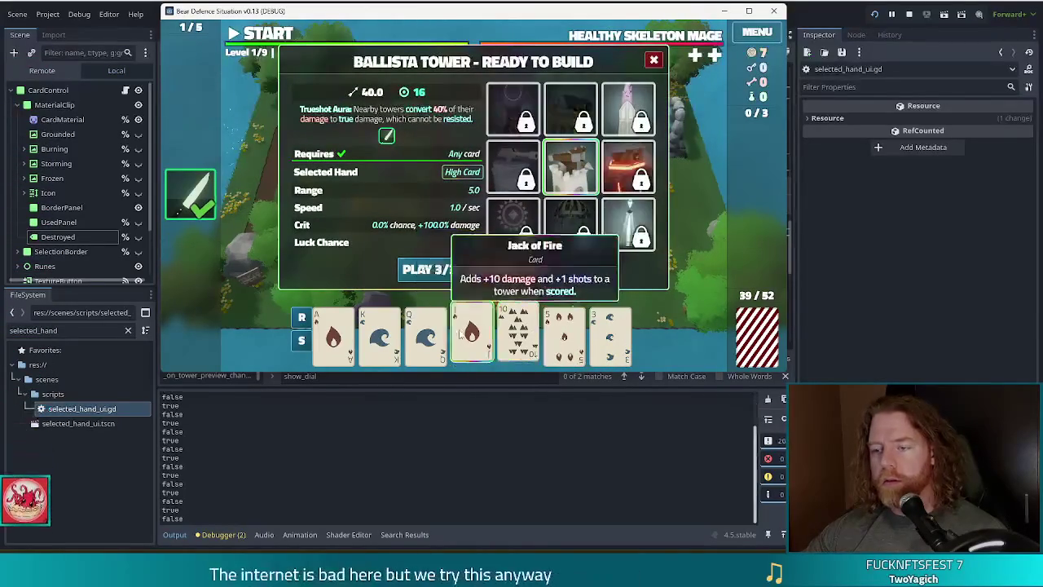
{"action": "left_click", "coordinate": [425, 334]}
{"action": "left_click", "coordinate": [379, 334]}
{"action": "left_click", "coordinate": [333, 334]}
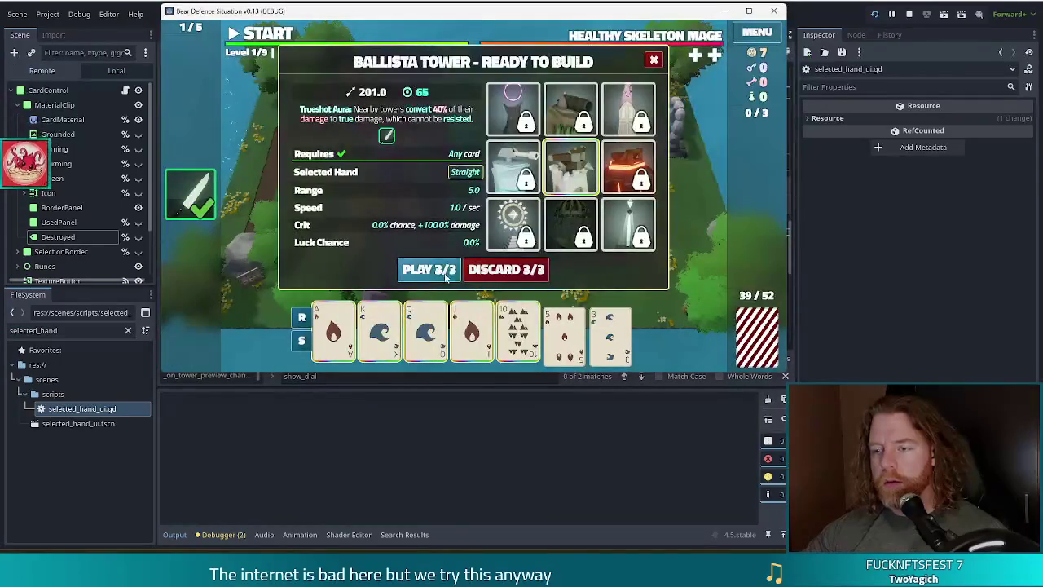
{"action": "left_click", "coordinate": [435, 277]}
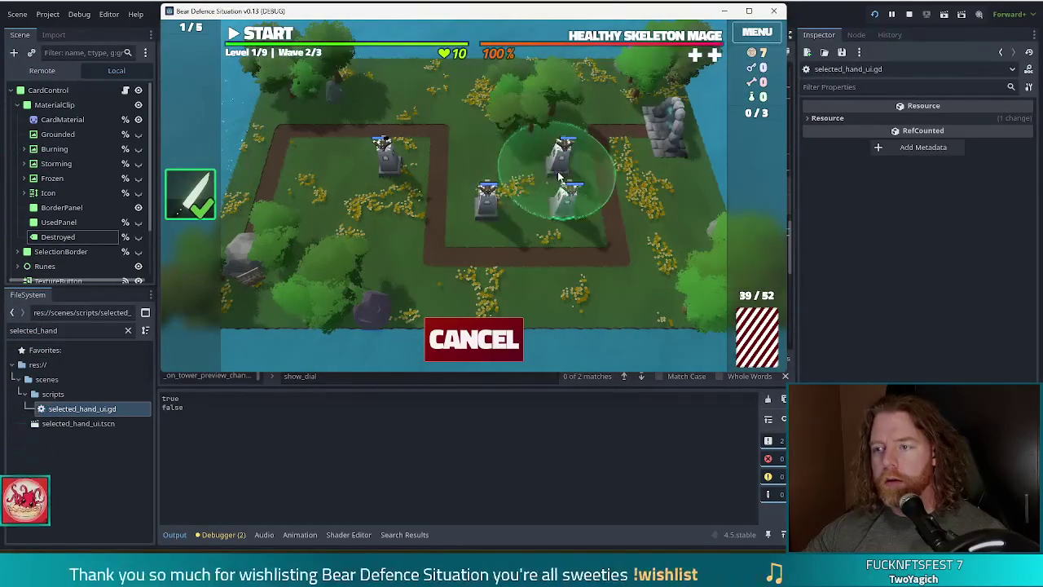
{"action": "left_click", "coordinate": [559, 175]}
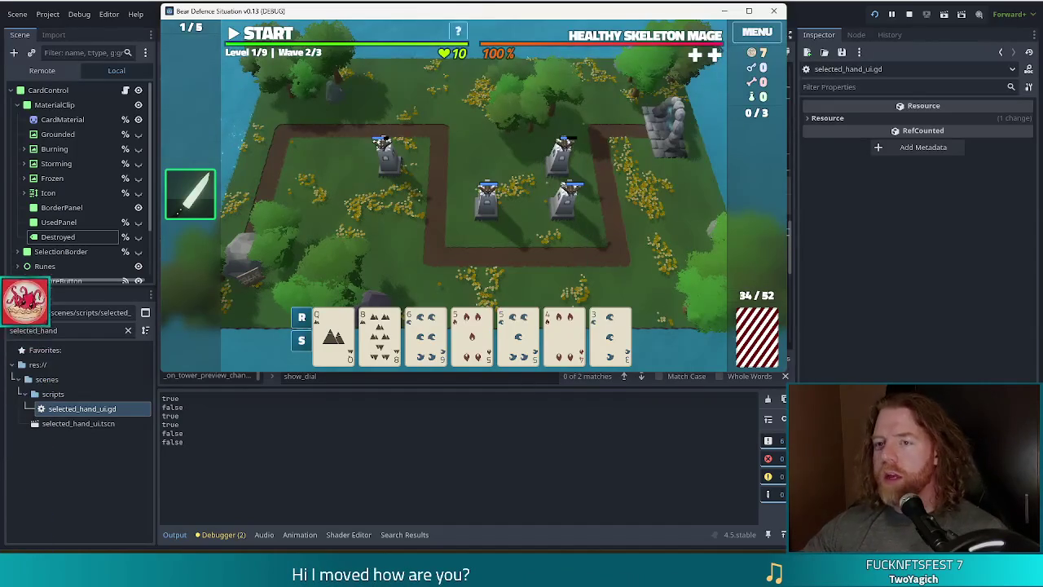
{"action": "key", "text": "alt+Tab"}
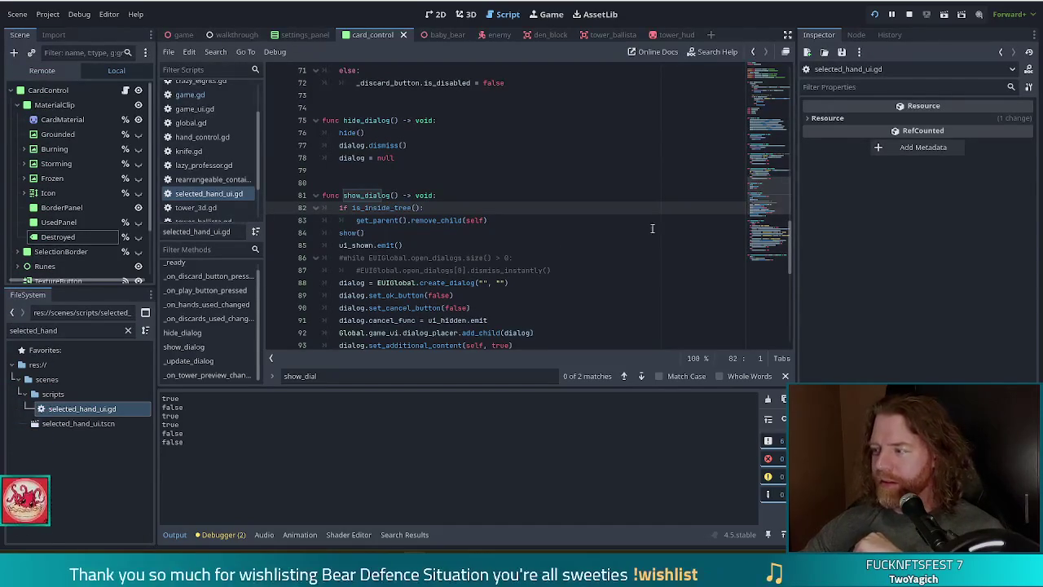
- Review show_dialog's remove_child and dismiss lines, then the print(is_hand_scoring) line in game.gd's _score_hand
{"action": "left_click", "coordinate": [459, 220]}
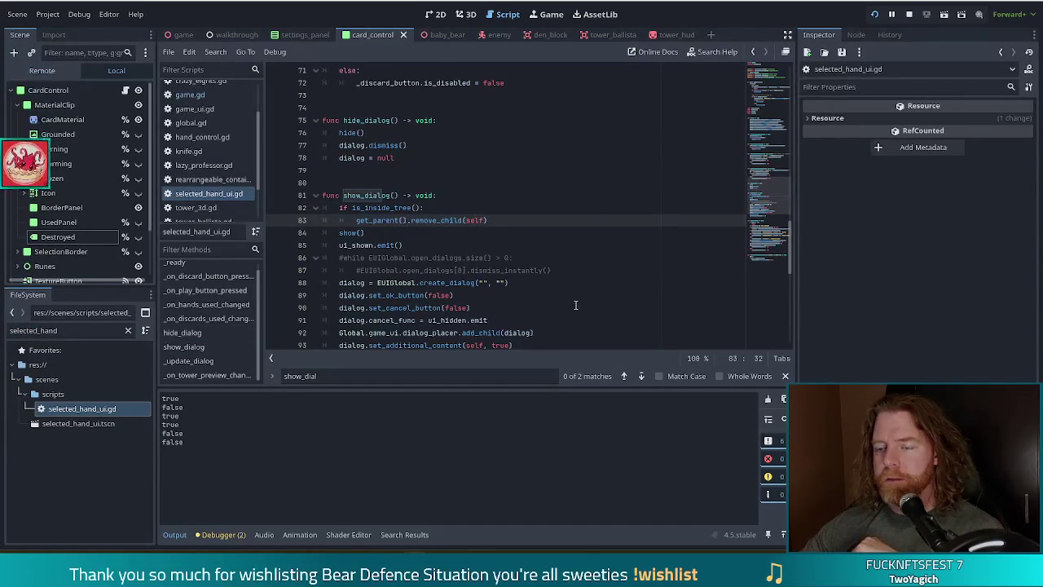
{"action": "left_click", "coordinate": [478, 270]}
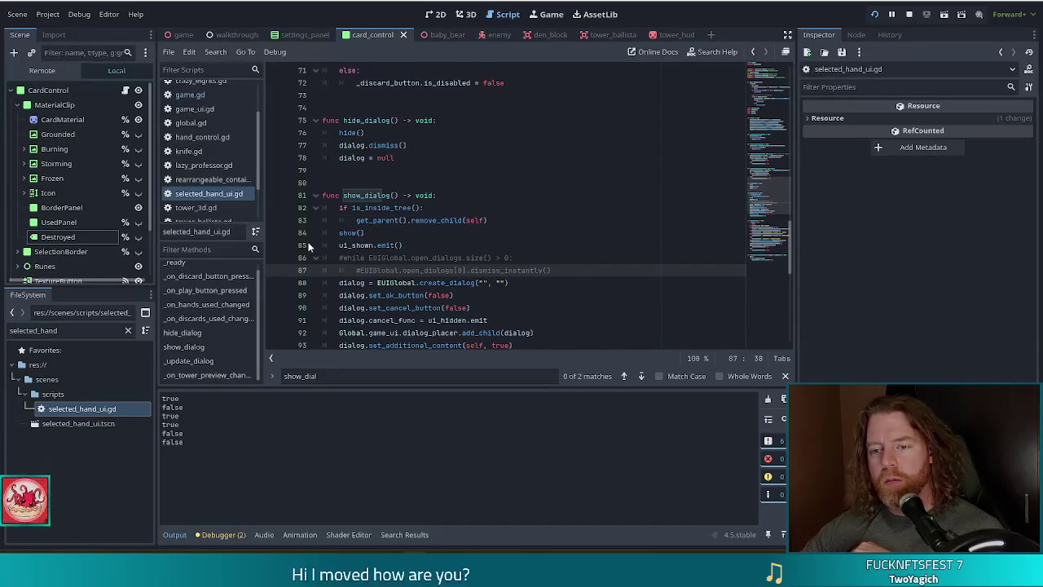
{"action": "scroll", "coordinate": [206, 312], "scroll_direction": "up", "scroll_amount": 1}
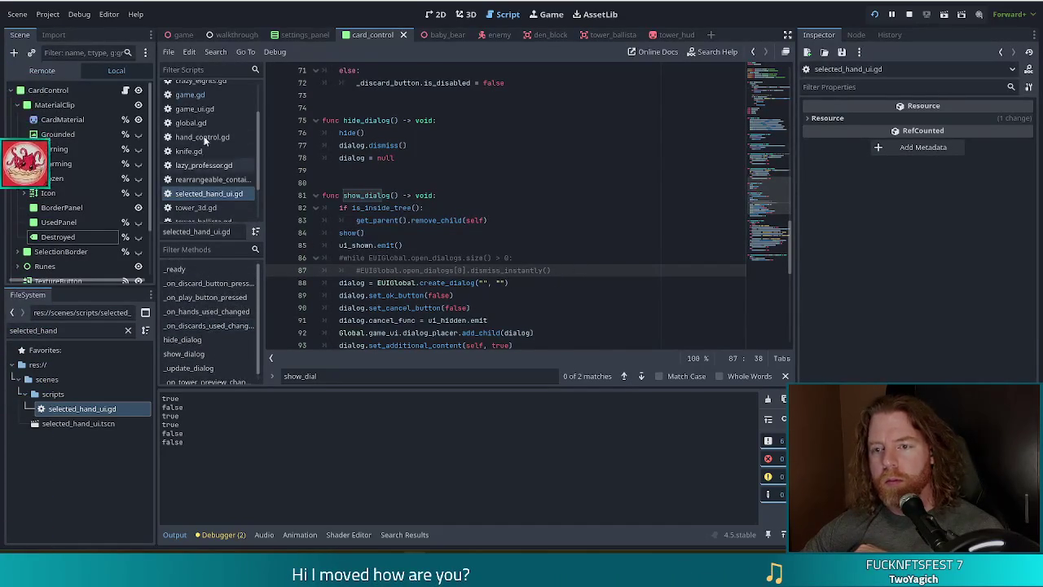
{"action": "left_click", "coordinate": [195, 95]}
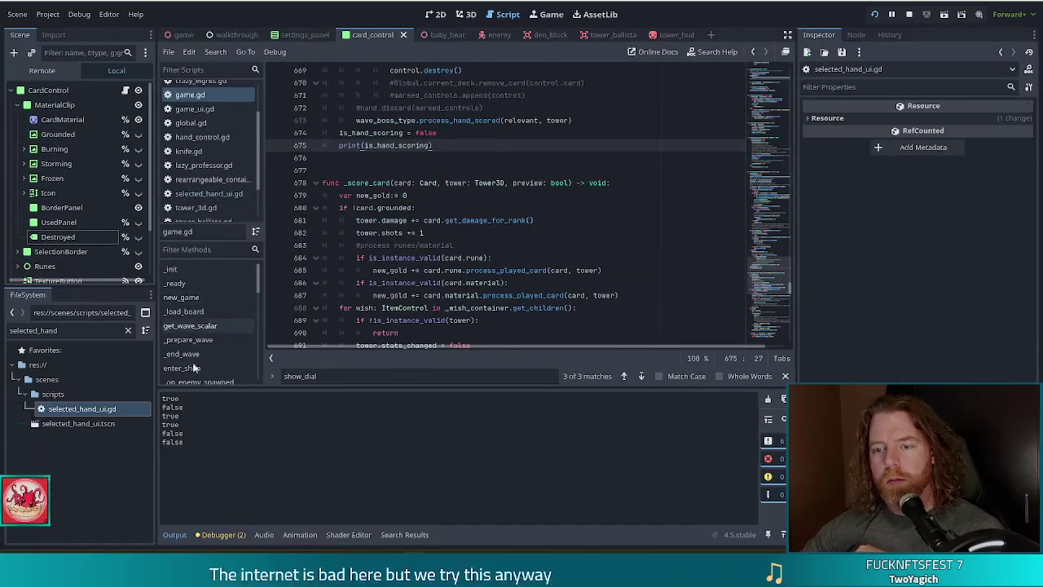
{"action": "scroll", "coordinate": [222, 319], "scroll_direction": "down", "scroll_amount": 3}
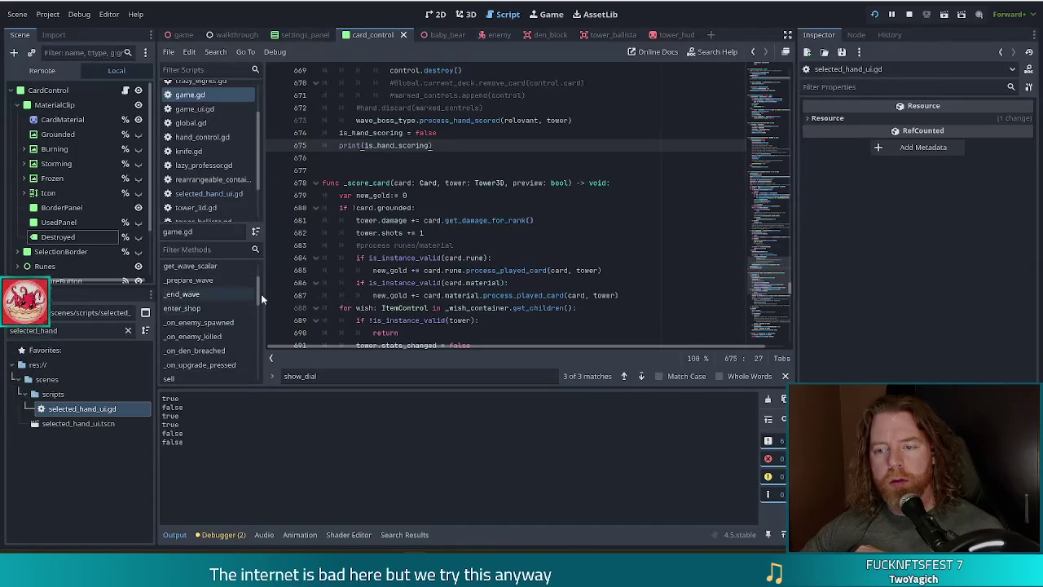
{"action": "scroll", "coordinate": [259, 318], "scroll_direction": "down", "scroll_amount": 8}
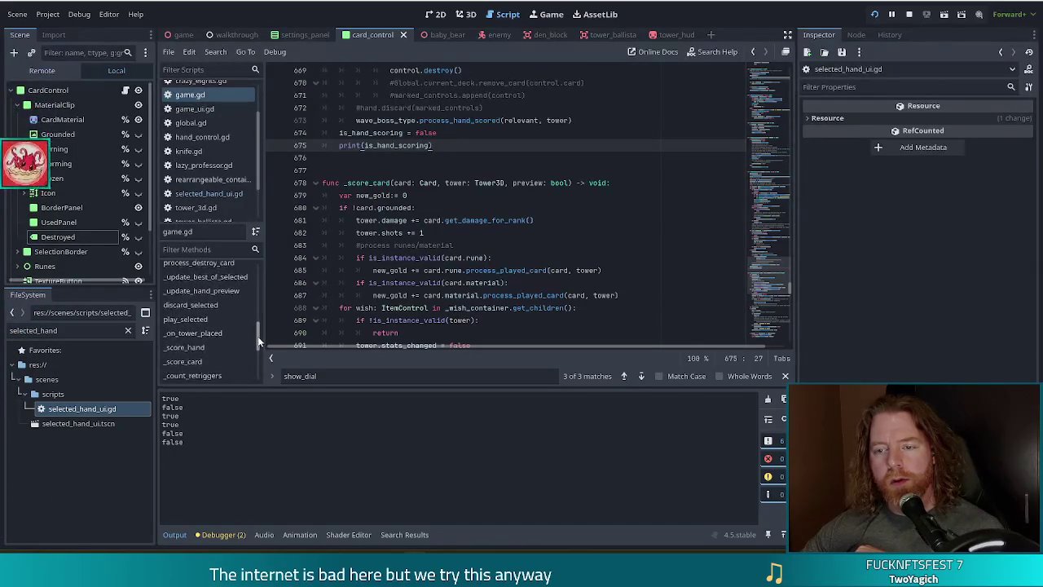
{"action": "left_click", "coordinate": [204, 324]}
{"action": "left_click", "coordinate": [481, 245]}
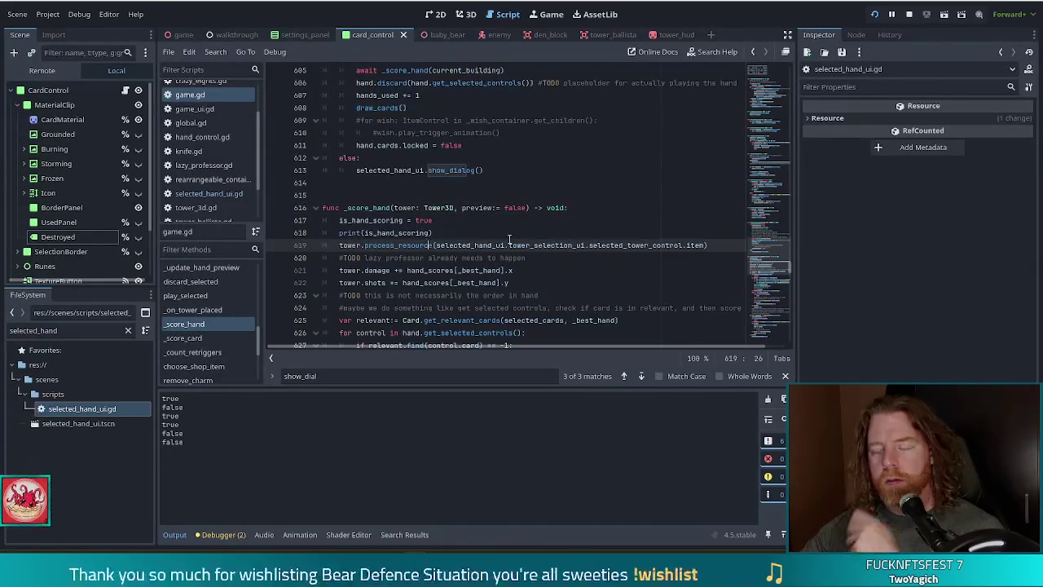
{"action": "left_click", "coordinate": [479, 232]}
- Look at the hand discard line in _on_tower_placed, then open card_control.gd
{"action": "scroll", "coordinate": [511, 291], "scroll_direction": "up", "scroll_amount": 5}
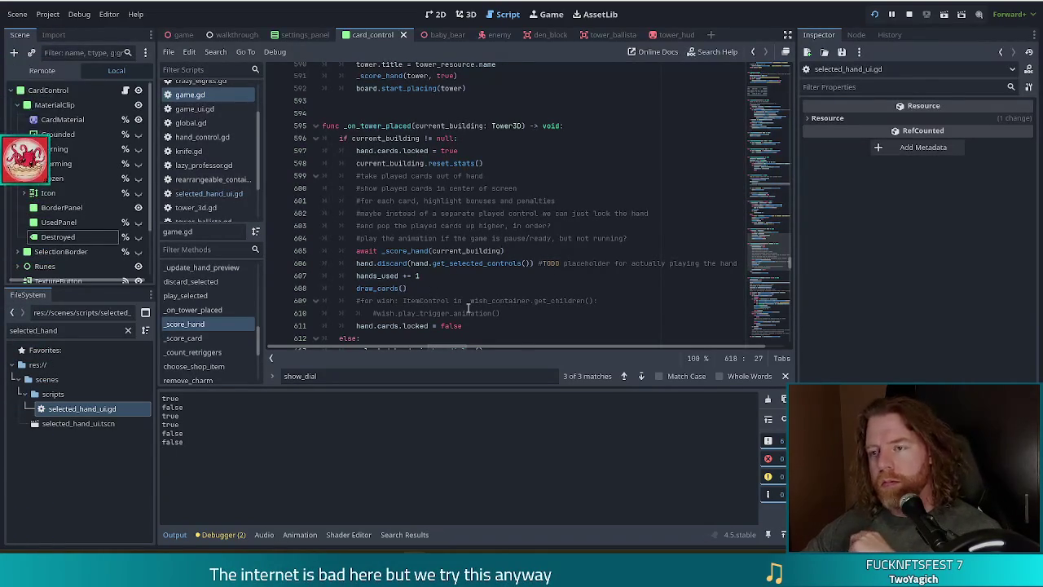
{"action": "scroll", "coordinate": [224, 138], "scroll_direction": "up", "scroll_amount": 2}
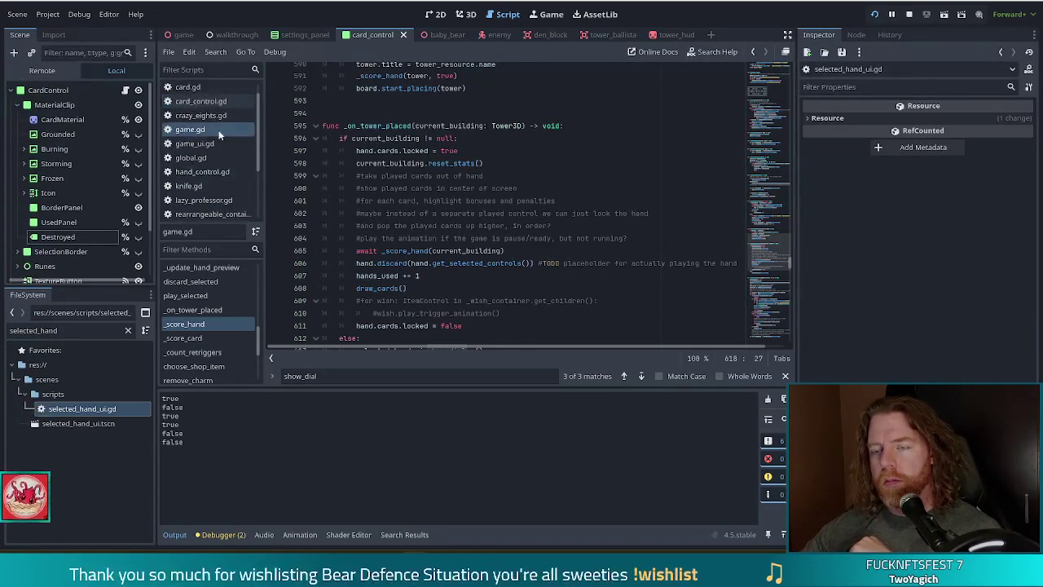
{"action": "scroll", "coordinate": [257, 102], "scroll_direction": "up", "scroll_amount": 1}
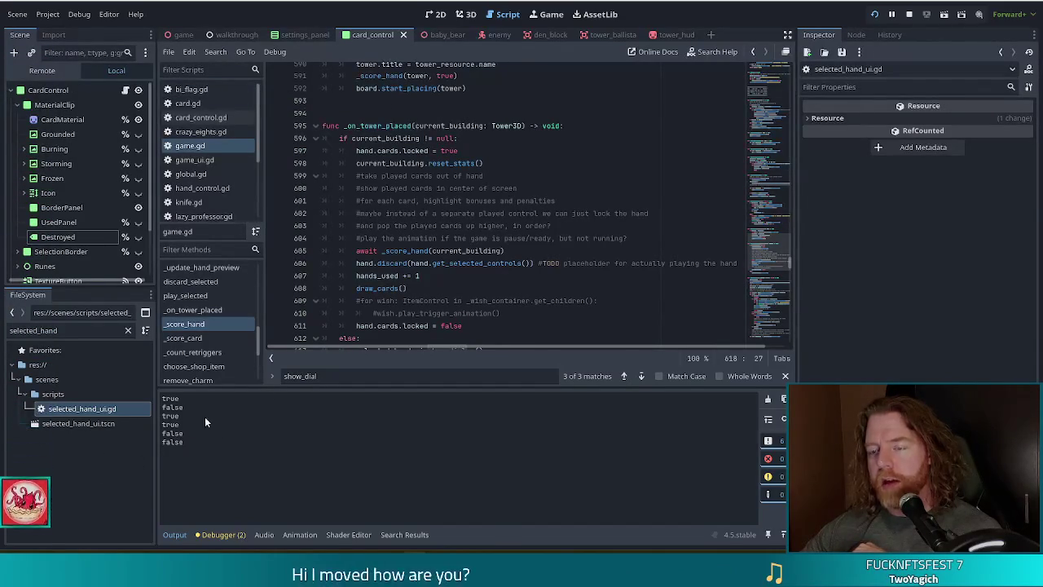
{"action": "left_click", "coordinate": [445, 262]}
{"action": "scroll", "coordinate": [487, 302], "scroll_direction": "down", "scroll_amount": 7}
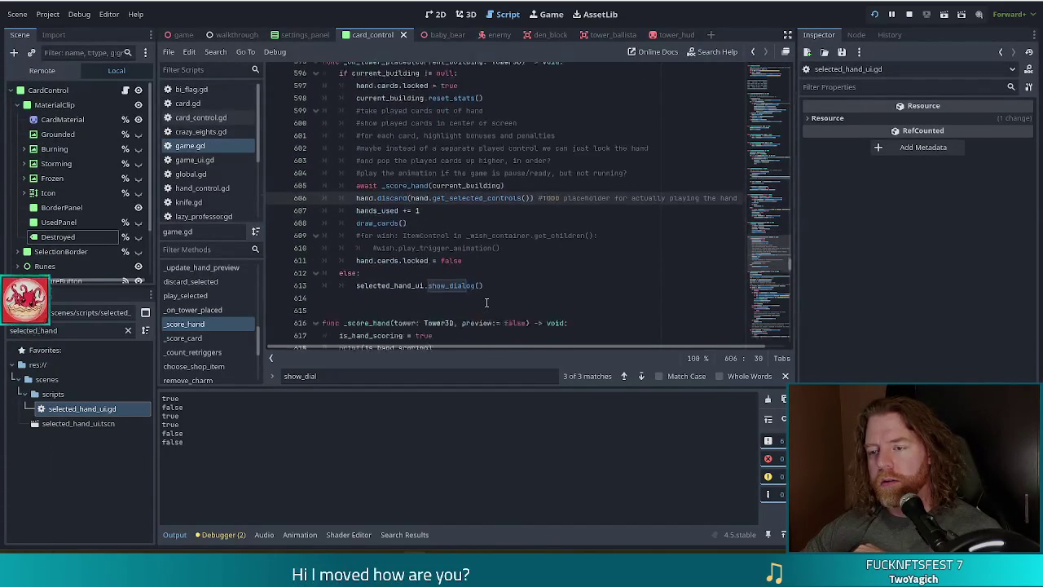
{"action": "mouse_move", "coordinate": [504, 318]}
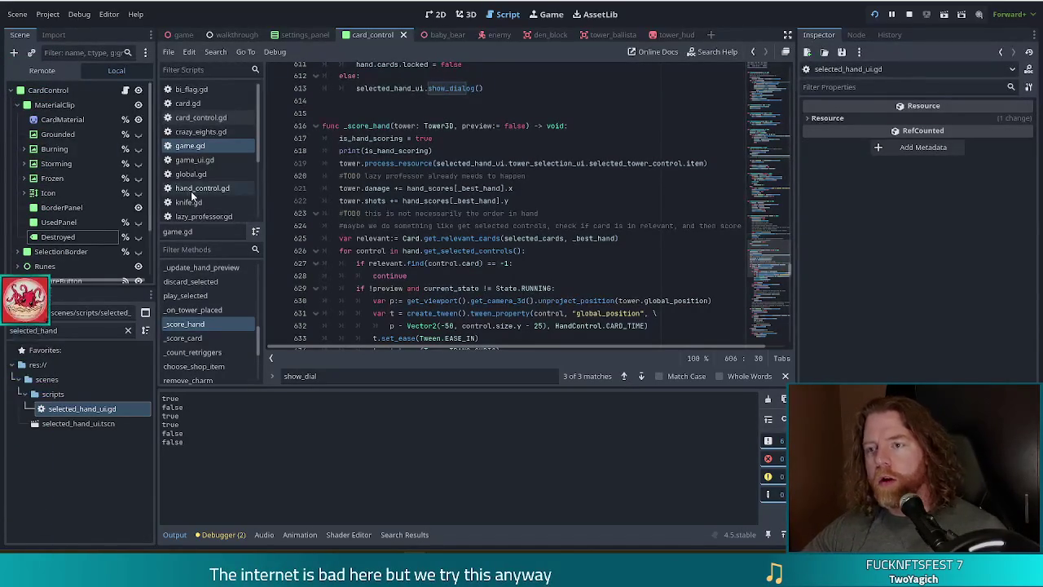
{"action": "left_click", "coordinate": [207, 117]}
{"action": "left_click", "coordinate": [381, 233]}
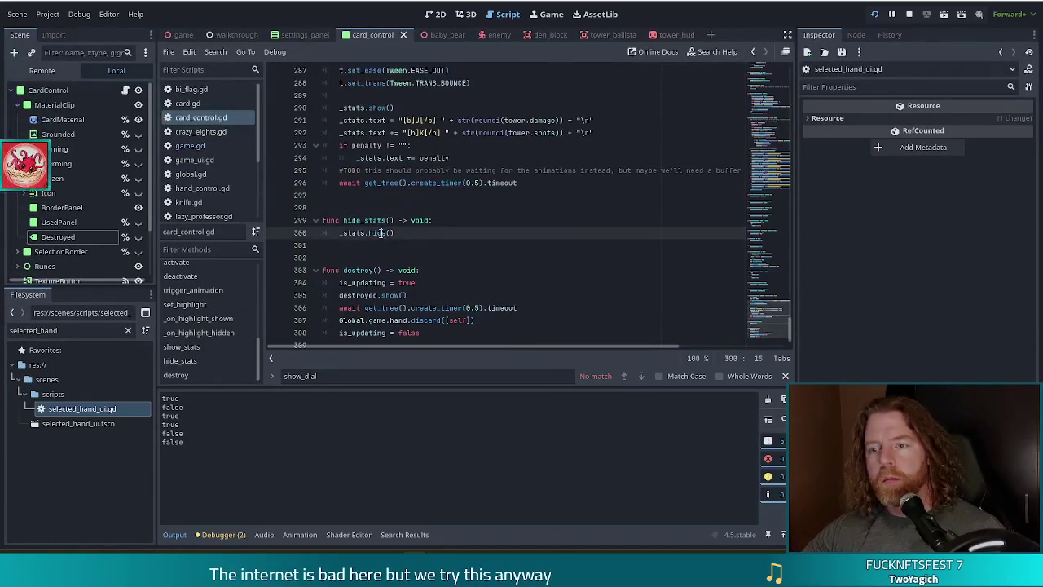
- Comment out Global.game.hand.discard([self]) on line 307 of destroy() and save card_control.gd
{"action": "left_click", "coordinate": [352, 320]}
{"action": "key", "text": "ctrl+k"}
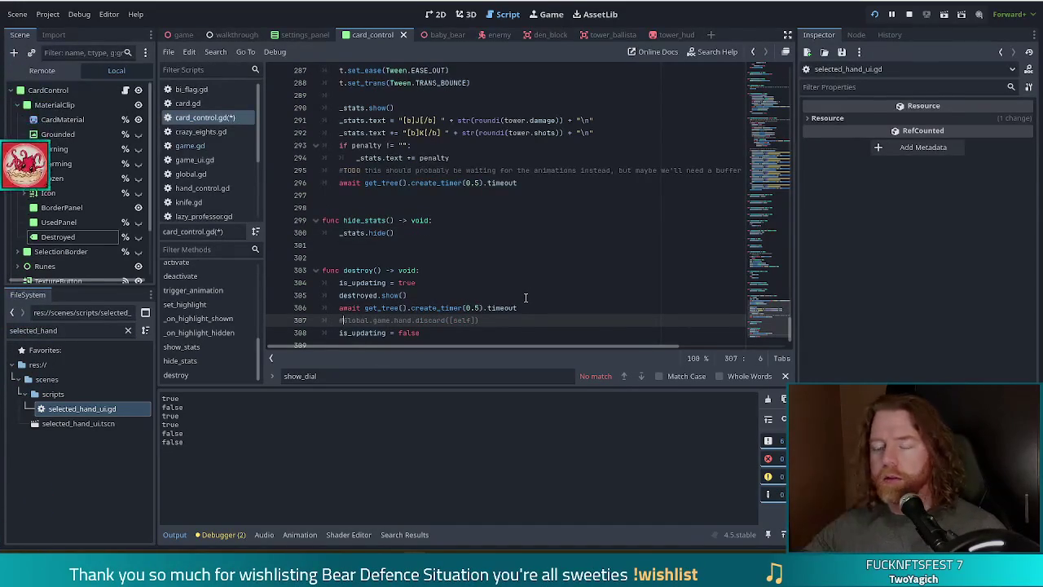
{"action": "left_click", "coordinate": [488, 307]}
{"action": "scroll", "coordinate": [536, 275], "scroll_direction": "down", "scroll_amount": 1}
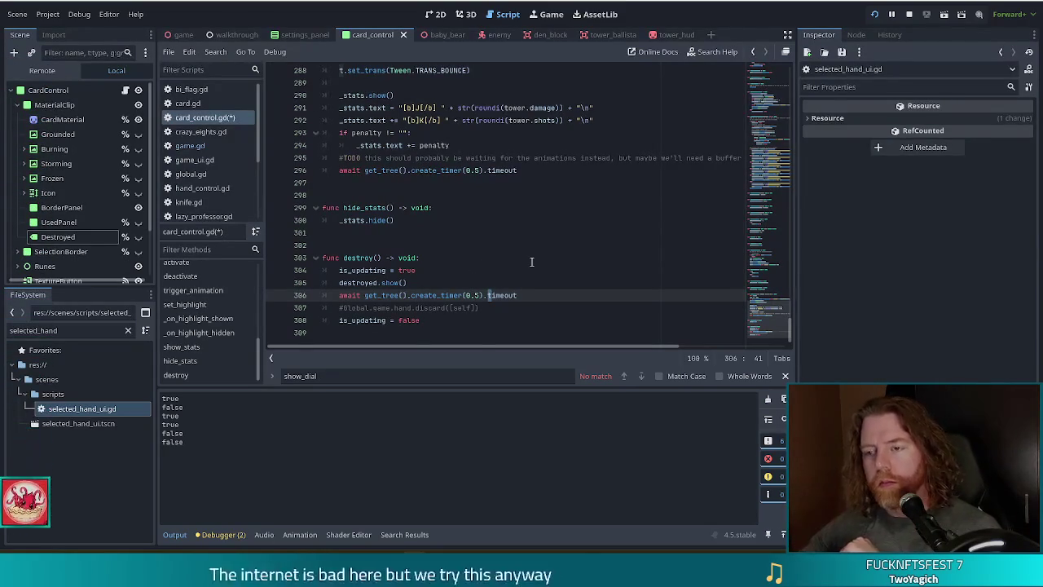
{"action": "left_click", "coordinate": [379, 284]}
{"action": "left_click", "coordinate": [495, 309]}
{"action": "left_click", "coordinate": [405, 283]}
{"action": "left_click_drag", "start_coordinate": [436, 281], "coordinate": [438, 272]}
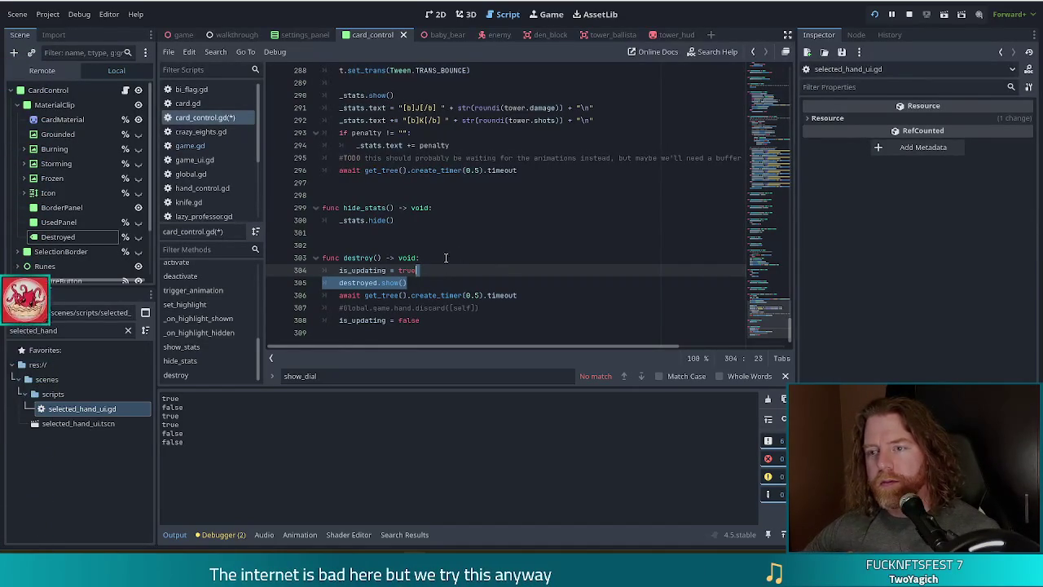
{"action": "left_click", "coordinate": [423, 282]}
{"action": "key", "text": "ctrl+s"}
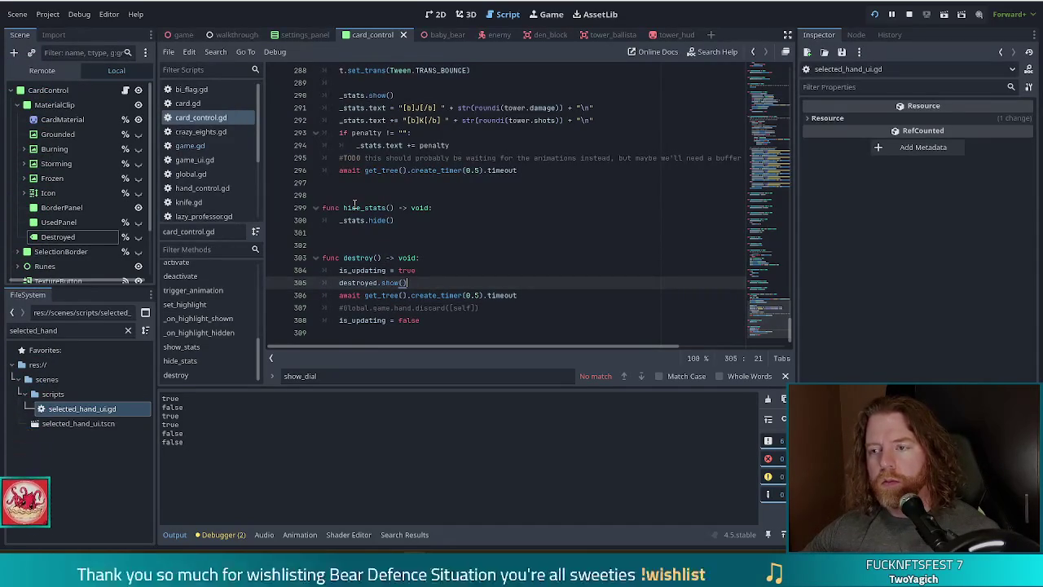
{"action": "left_click", "coordinate": [190, 146]}
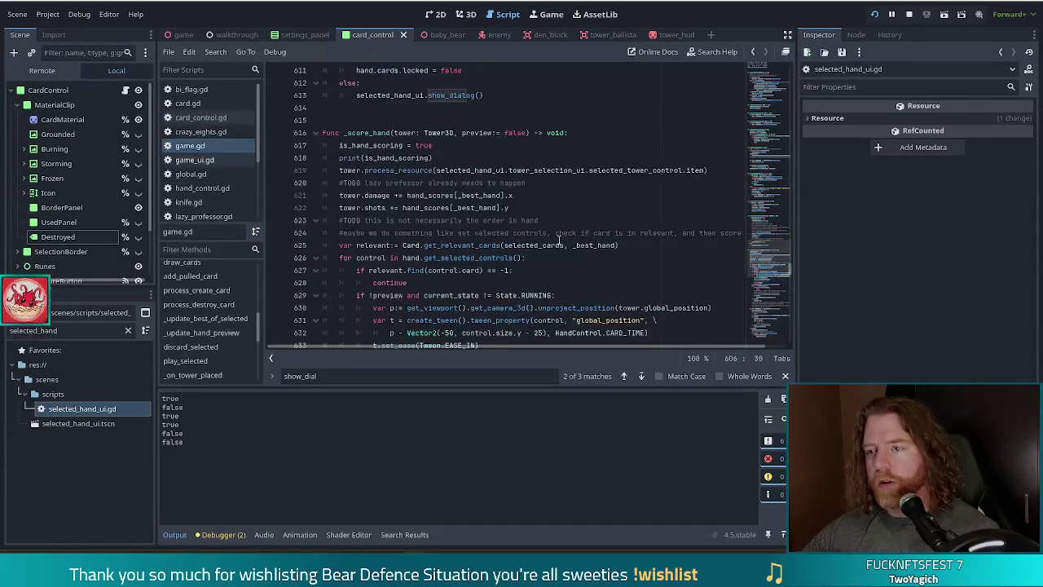
- Delete the is_hand_scoring set and reset lines and their prints from _score_hand, then save game.gd
{"action": "left_click_drag", "start_coordinate": [772, 260], "coordinate": [770, 277]}
{"action": "left_click", "coordinate": [532, 212]}
{"action": "left_click", "coordinate": [355, 236]}
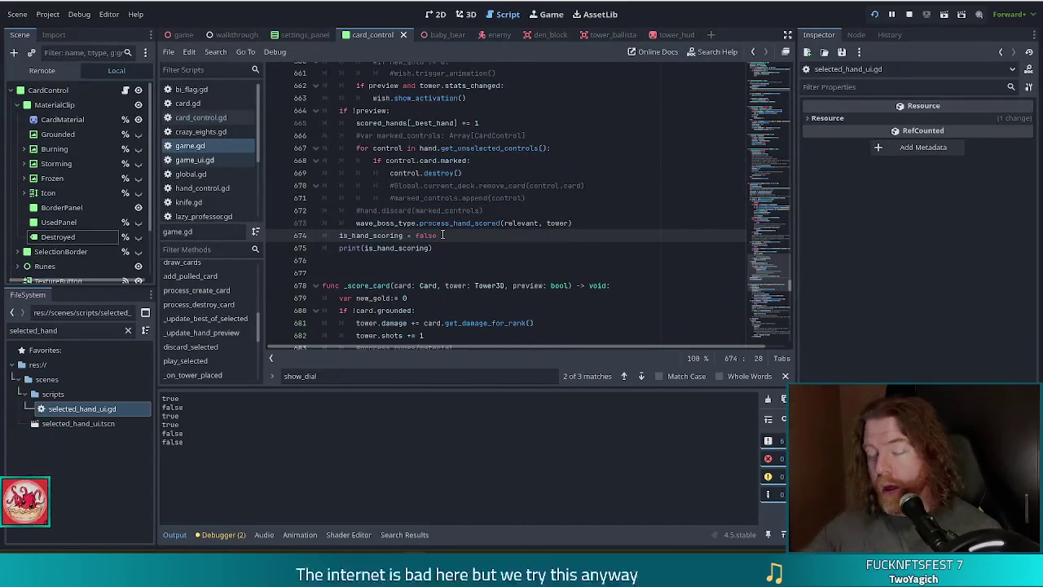
{"action": "left_click_drag", "start_coordinate": [449, 248], "coordinate": [648, 230]}
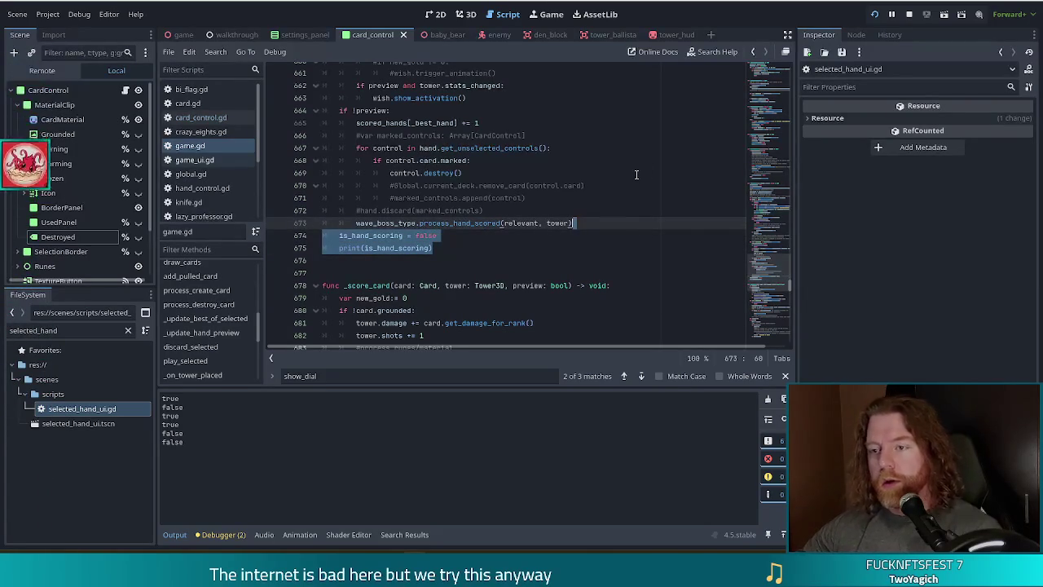
{"action": "key", "text": "BackSpace"}
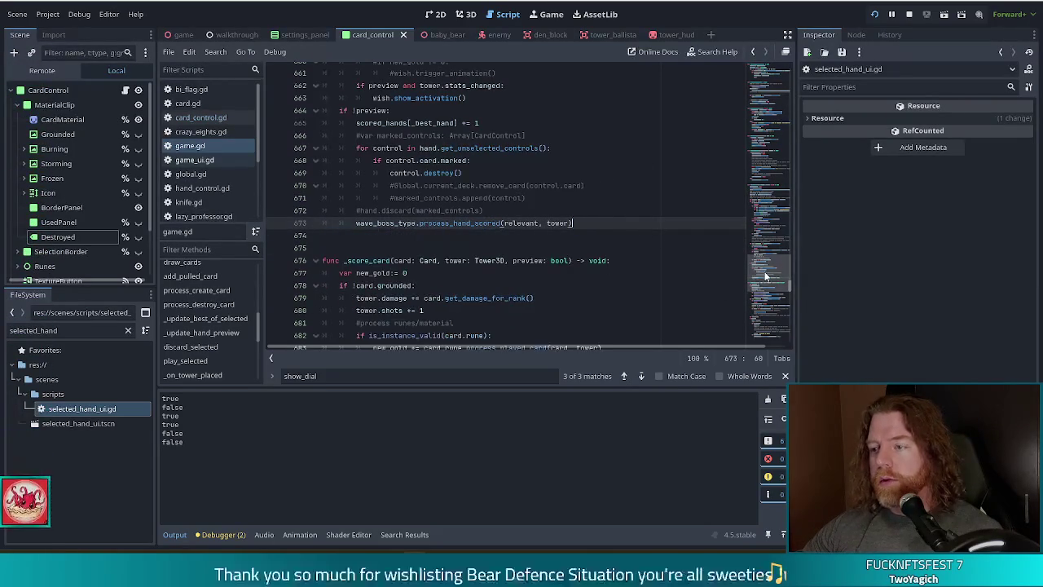
{"action": "scroll", "coordinate": [538, 189], "scroll_direction": "up", "scroll_amount": 9}
{"action": "scroll", "coordinate": [538, 189], "scroll_direction": "up", "scroll_amount": 7}
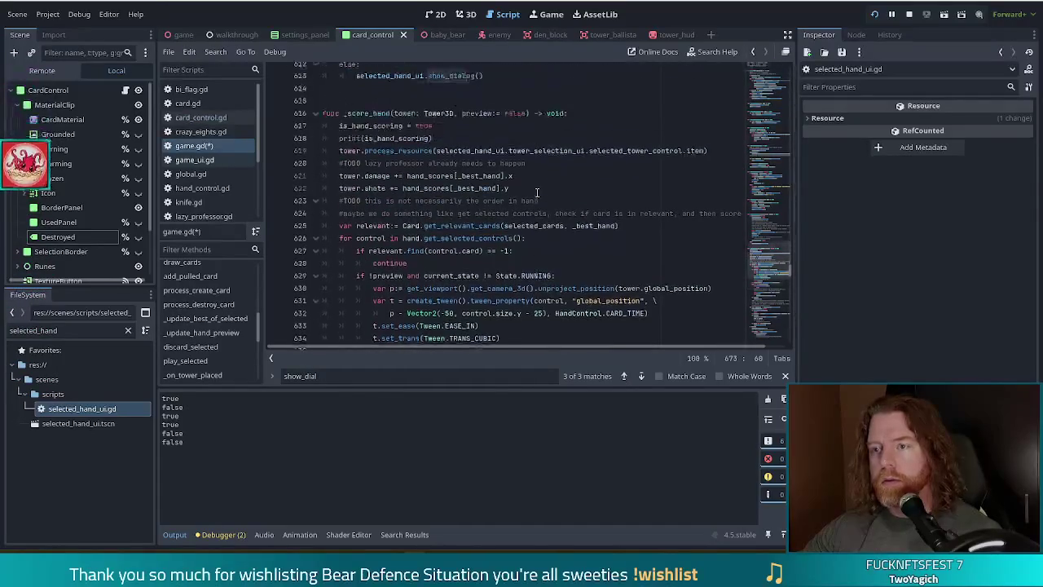
{"action": "scroll", "coordinate": [538, 194], "scroll_direction": "up", "scroll_amount": 1}
{"action": "left_click_drag", "start_coordinate": [610, 168], "coordinate": [628, 144]}
{"action": "key", "text": "BackSpace"}
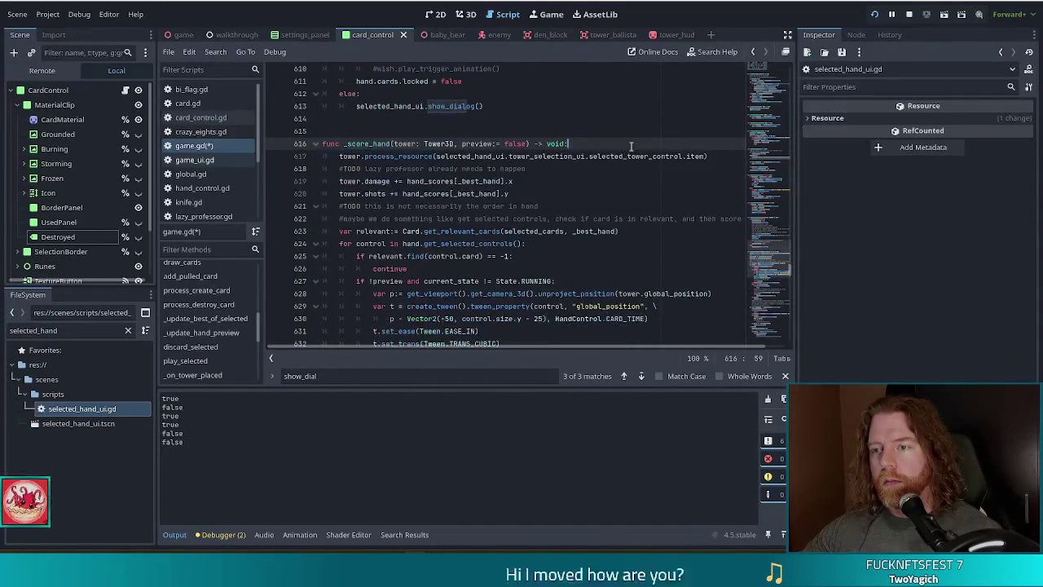
{"action": "key", "text": "ctrl+s"}
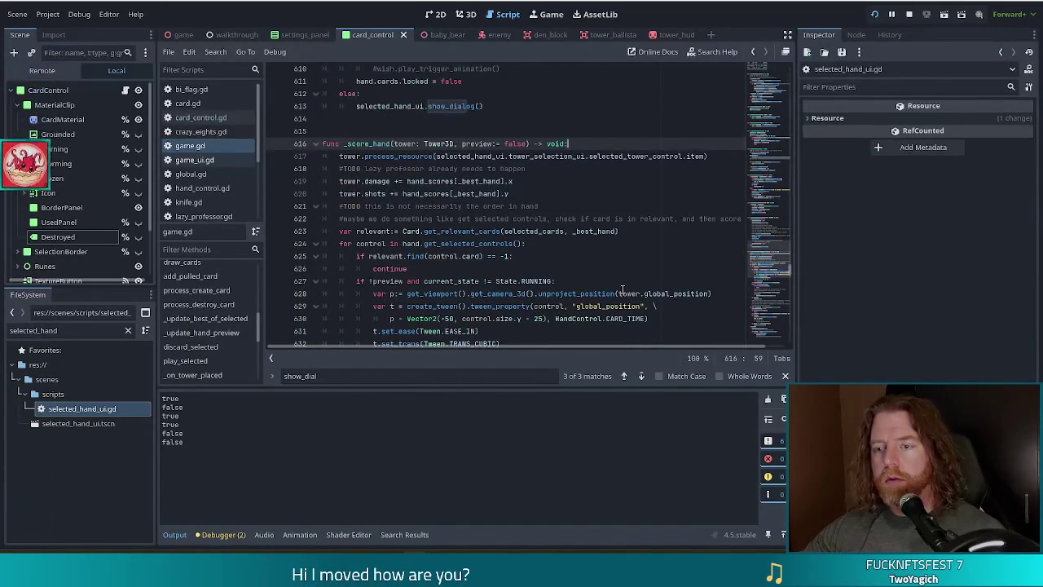
- Search game.gd for is_hand and delete the is_hand_scoring variable declaration
{"action": "left_click_drag", "start_coordinate": [770, 258], "coordinate": [779, 95]}
{"action": "scroll", "coordinate": [504, 208], "scroll_direction": "down", "scroll_amount": 10}
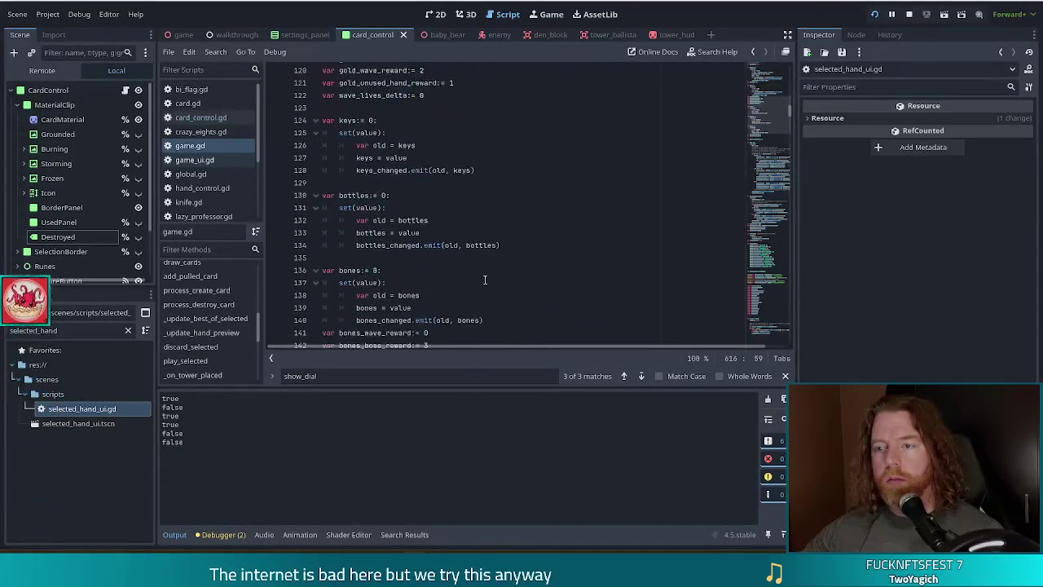
{"action": "scroll", "coordinate": [485, 280], "scroll_direction": "down", "scroll_amount": 8}
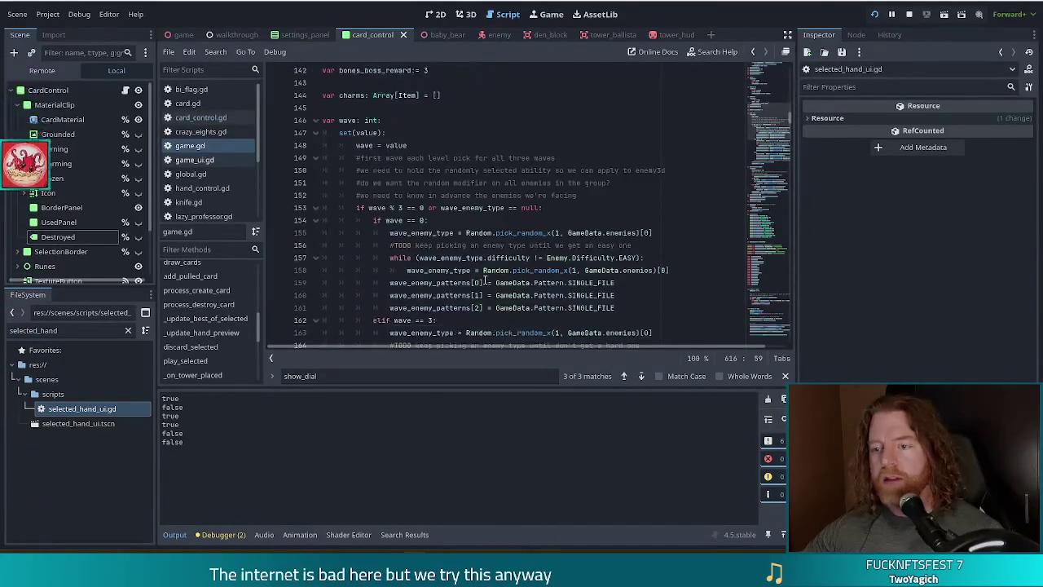
{"action": "key", "text": "ctrl+f"}
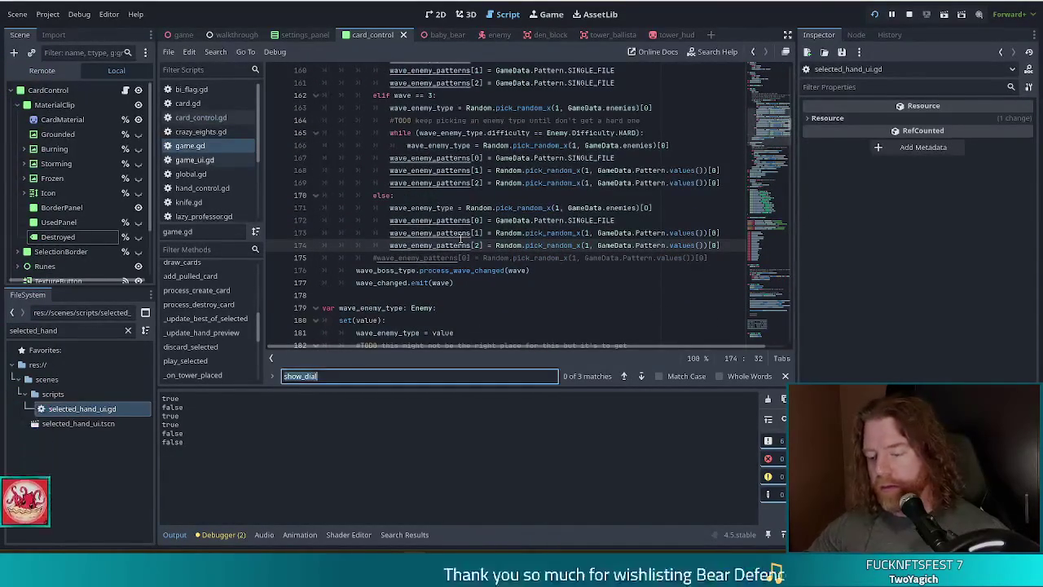
{"action": "type", "text": "is_"}
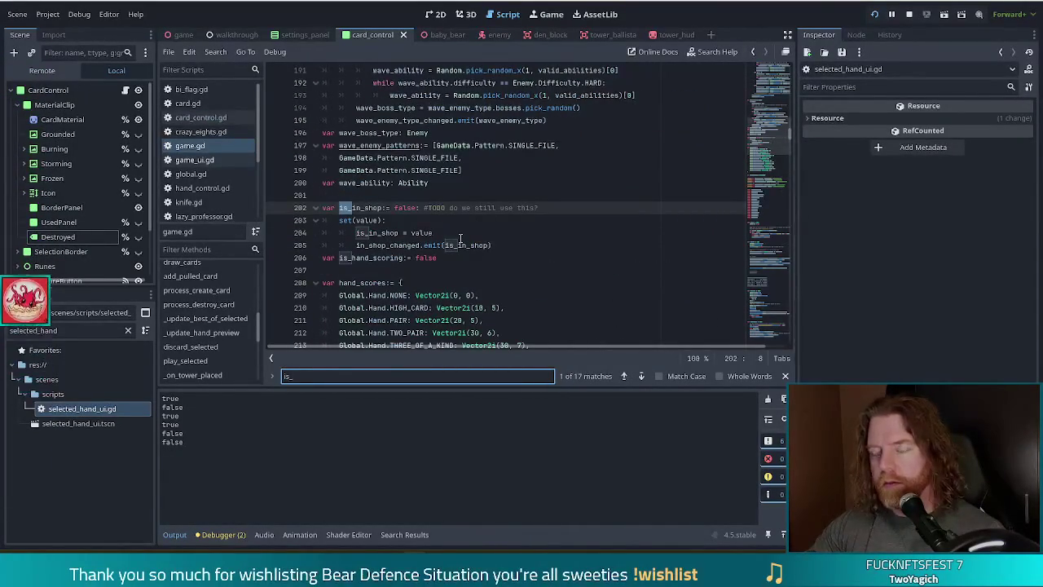
{"action": "type", "text": "hand"}
{"action": "left_click", "coordinate": [525, 197]}
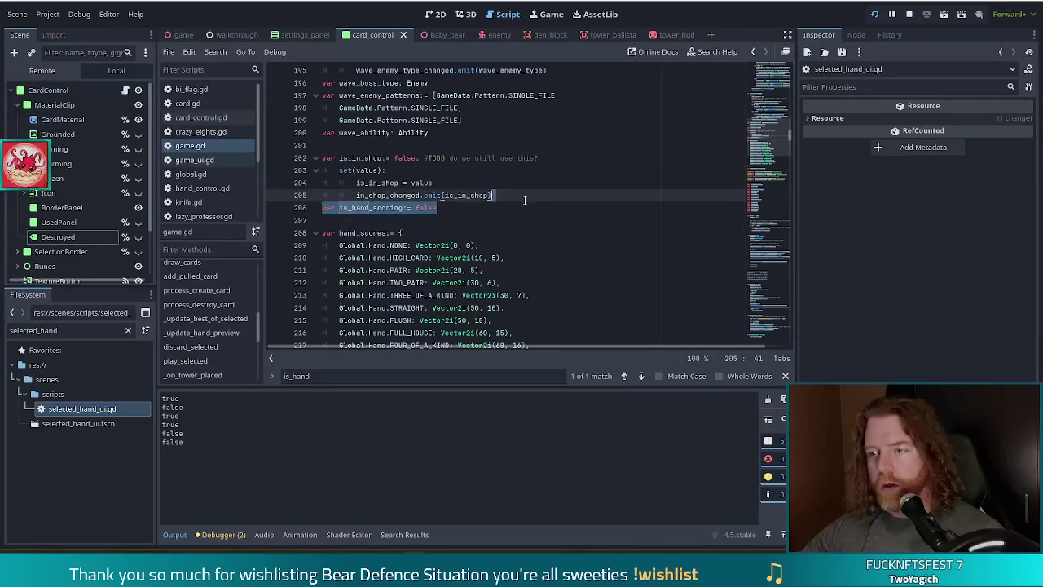
{"action": "key", "text": "BackSpace"}
{"action": "scroll", "coordinate": [206, 189], "scroll_direction": "down", "scroll_amount": 2}
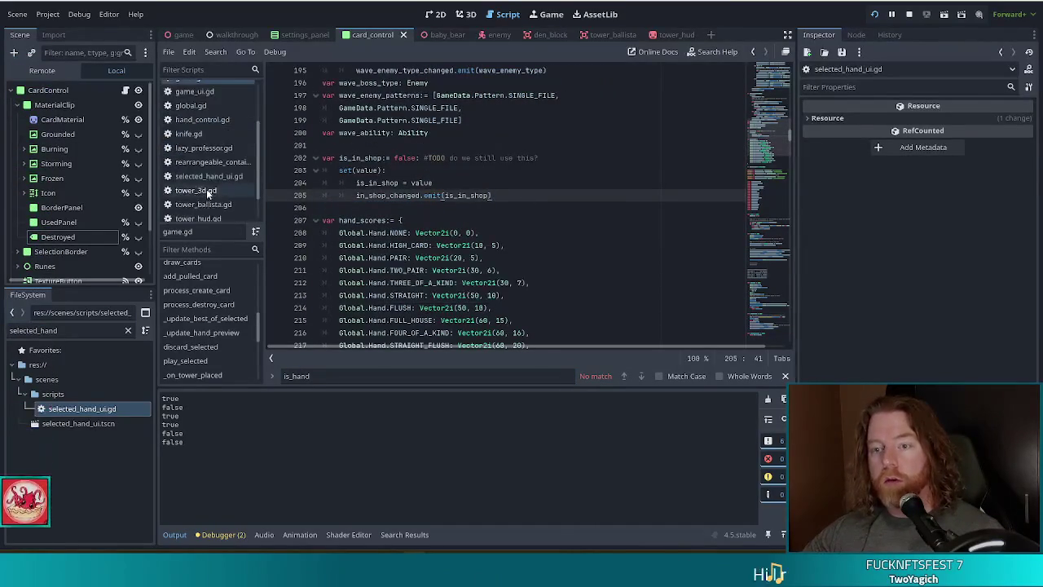
- Open selected_hand_ui.gd and select the is_hand_scoring condition on line 16
{"action": "left_click", "coordinate": [208, 176]}
{"action": "scroll", "coordinate": [780, 186], "scroll_direction": "up", "scroll_amount": 15}
{"action": "left_click", "coordinate": [692, 145]}
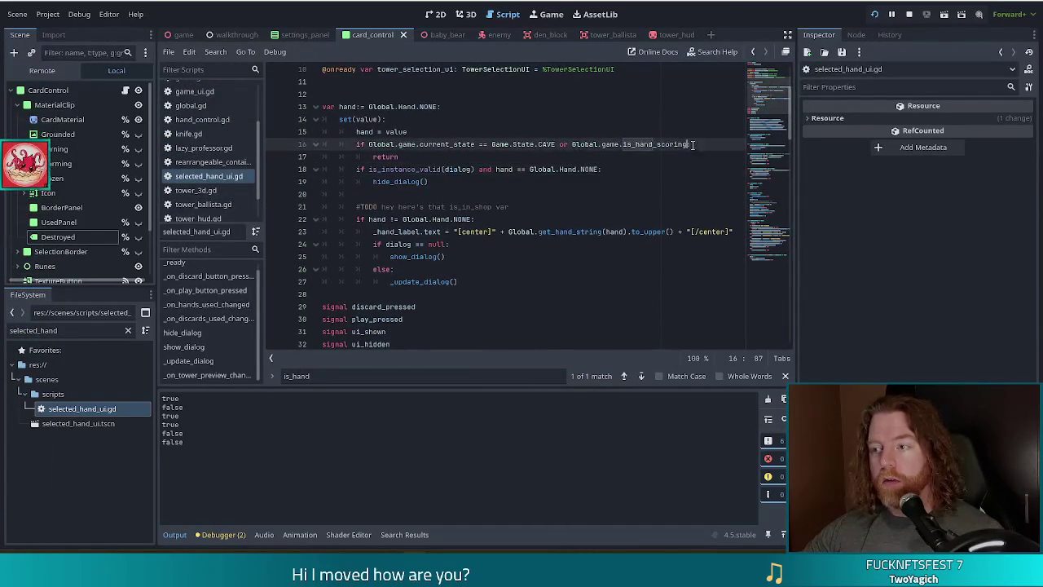
- Remove 'or Global.game.is_hand_scoring' so line 16 ends with Game.State.CAVE:, and save selected_hand_ui.gd
{"action": "left_click", "coordinate": [560, 144], "text": "shift"}
{"action": "type", "text": "o"}
{"action": "key", "text": "BackSpace"}
{"action": "key", "text": "BackSpace"}
{"action": "key", "text": "BackSpace"}
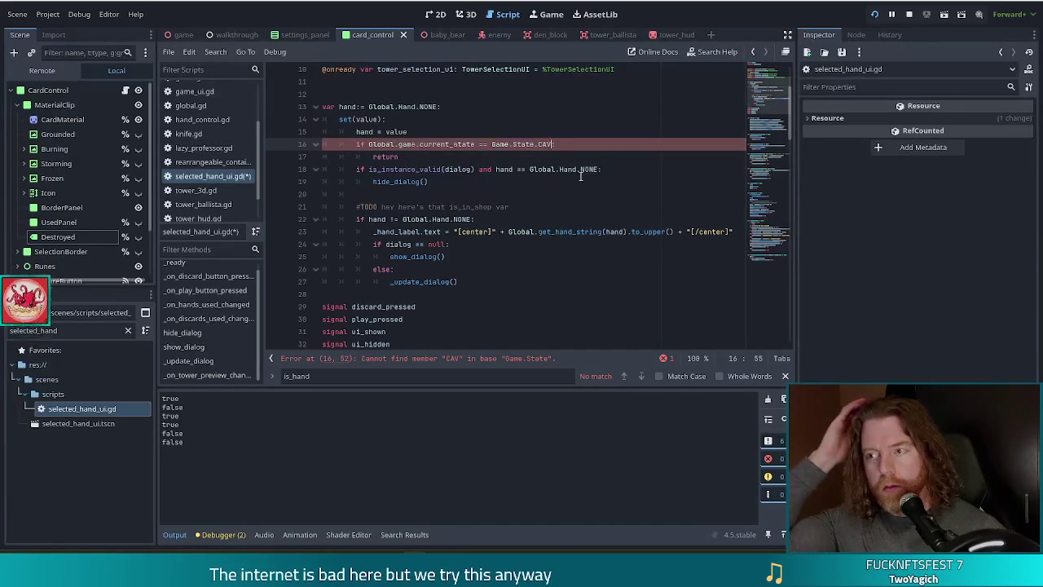
{"action": "type", "text": "E:"}
{"action": "key", "text": "ctrl+s"}
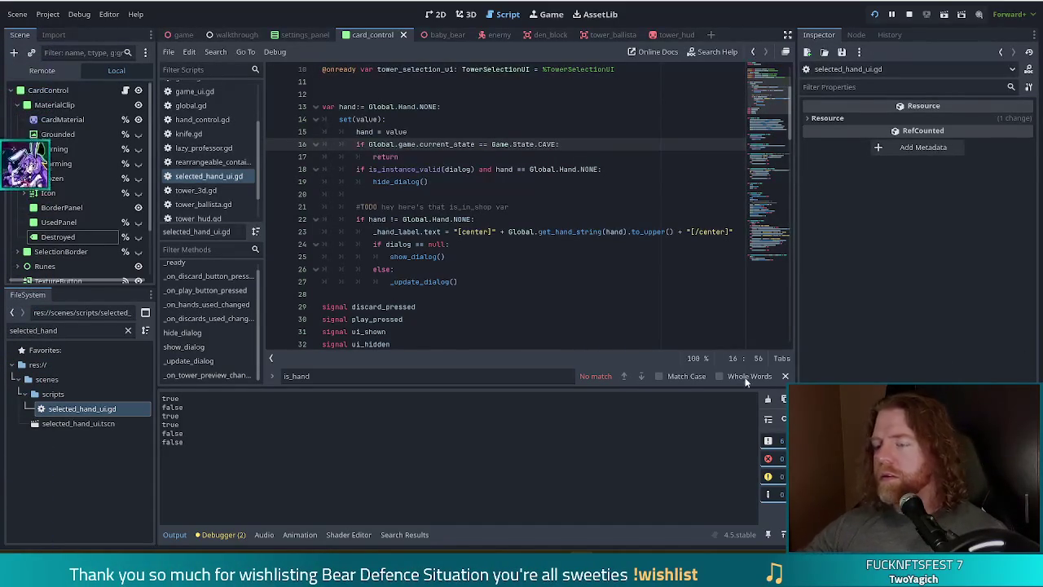
{"action": "left_click", "coordinate": [494, 233]}
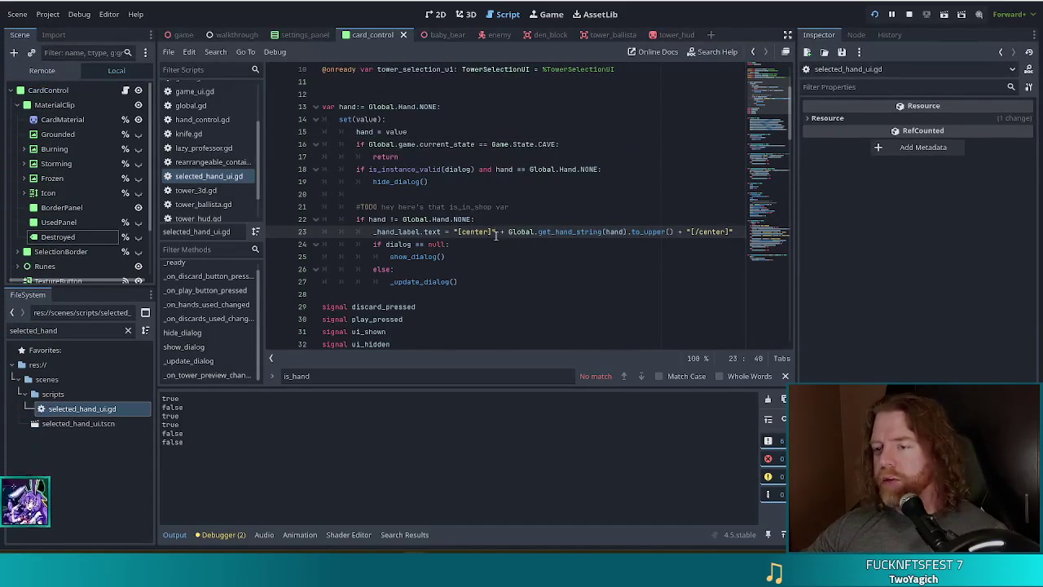
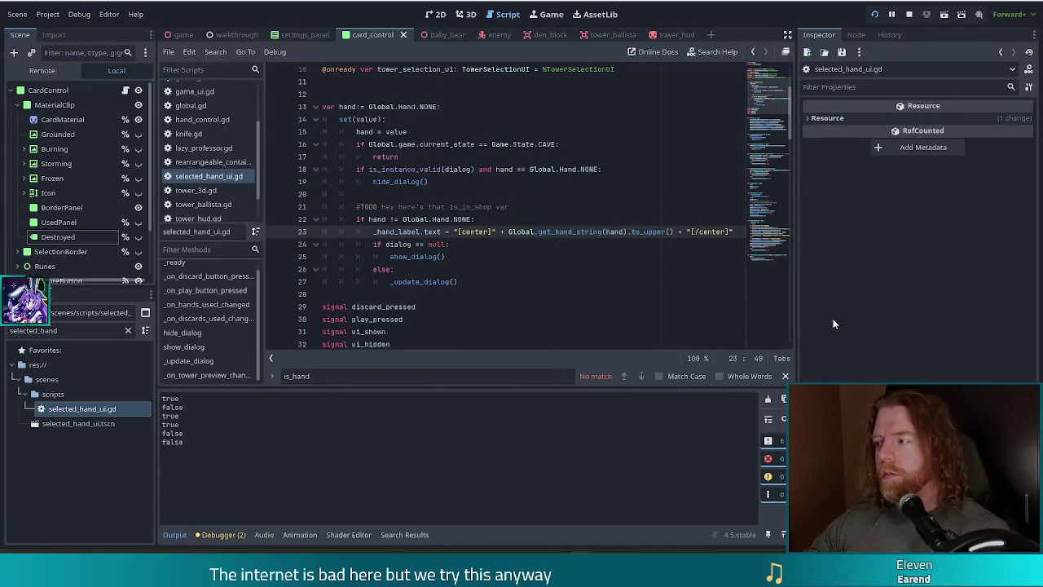
- Stop the running debug session and relaunch Bear Defence Situation to its title menu
{"action": "left_click", "coordinate": [616, 260]}
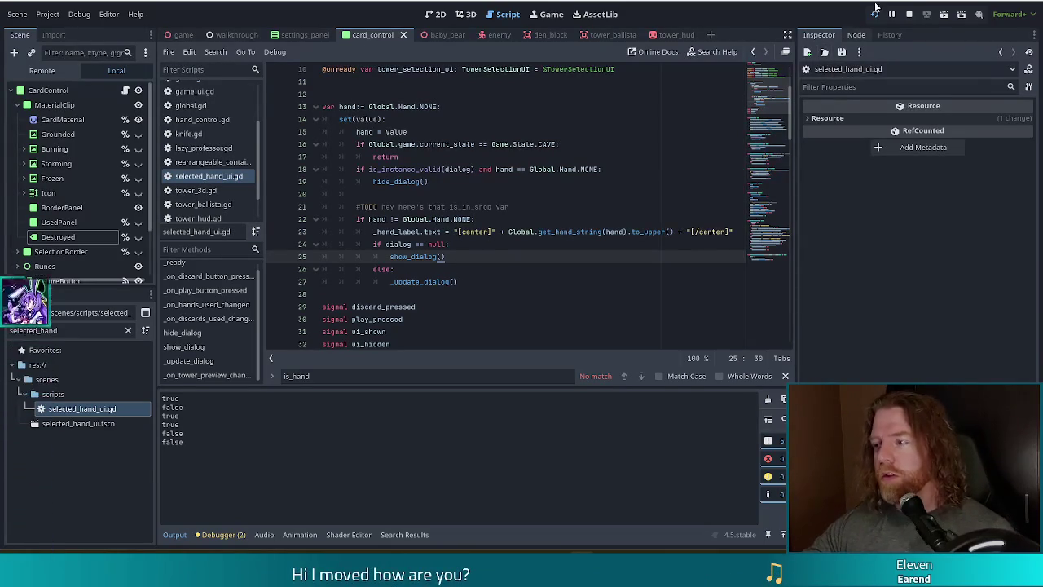
{"action": "left_click", "coordinate": [910, 13]}
{"action": "left_click", "coordinate": [873, 15]}
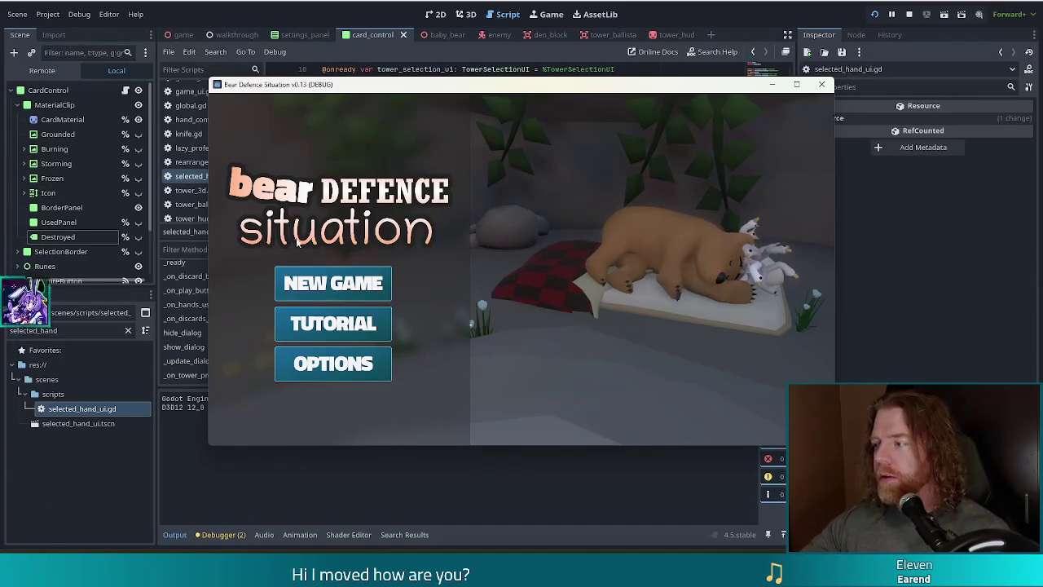
- Start a new game, toggle the command console, and browse the shopkeeper's stall
{"action": "left_click", "coordinate": [347, 288]}
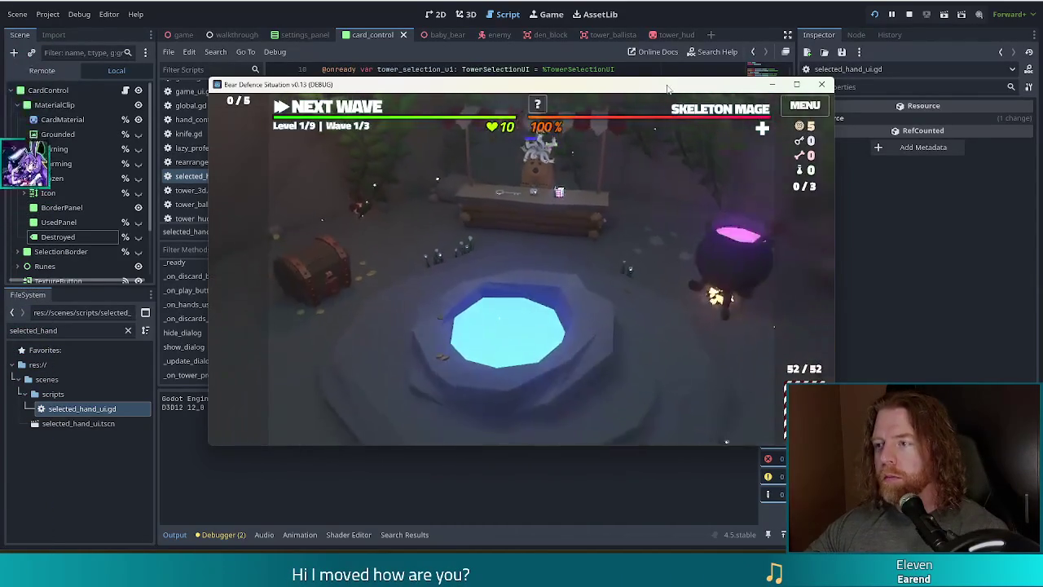
{"action": "mouse_move", "coordinate": [594, 108]}
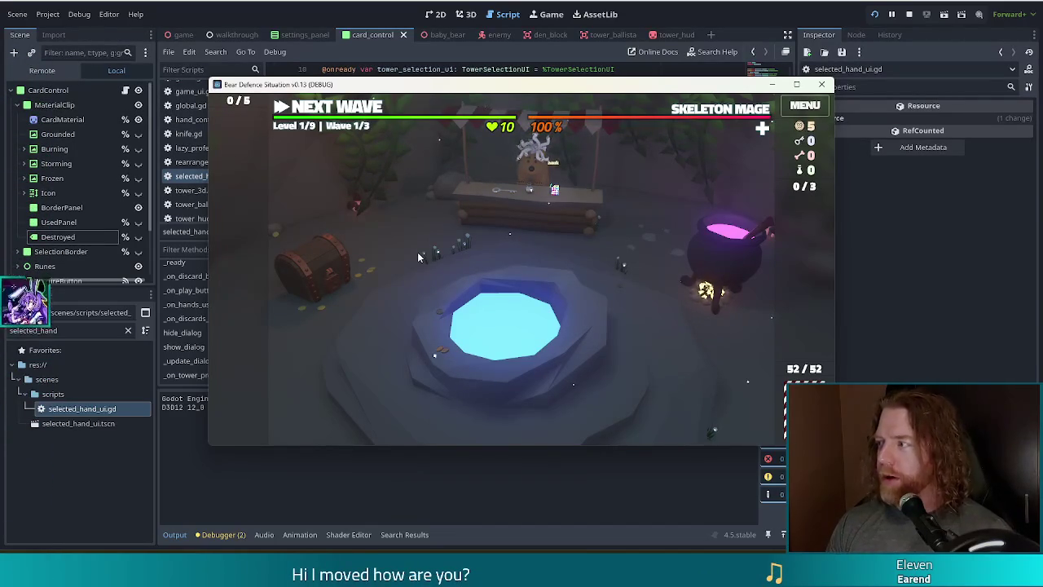
{"action": "key", "text": "grave"}
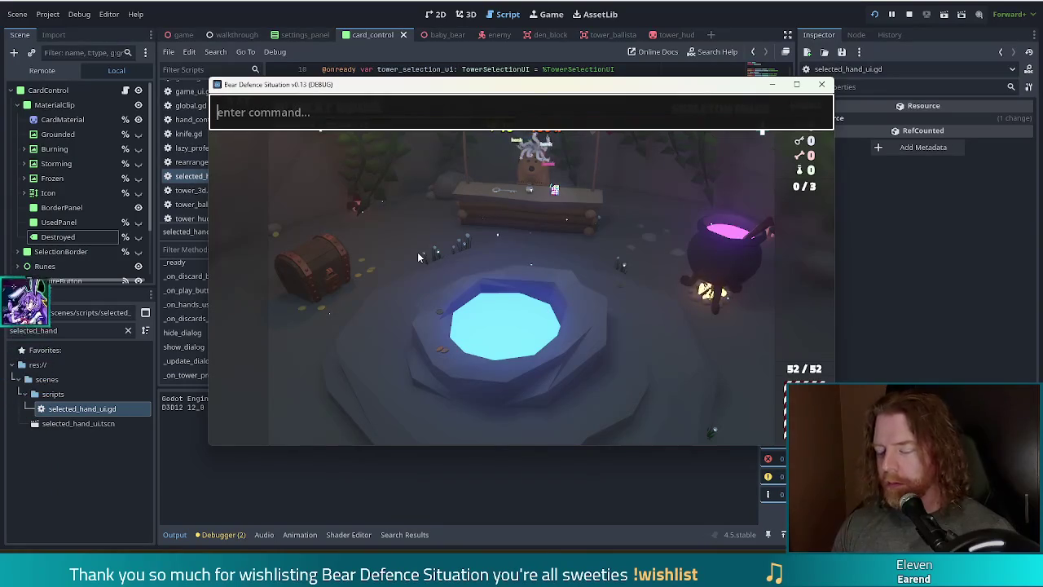
{"action": "key", "text": "Escape"}
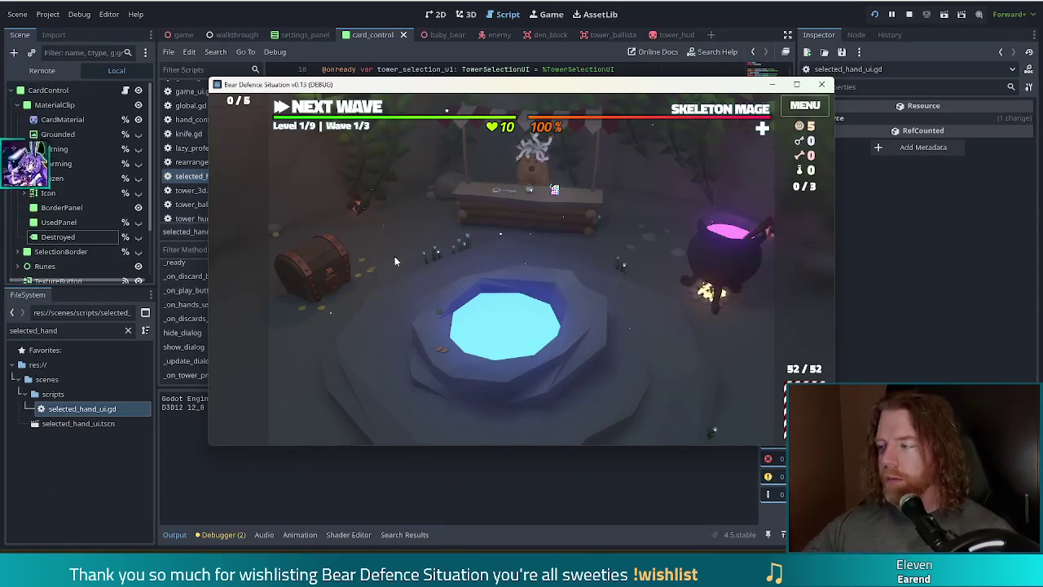
{"action": "left_click", "coordinate": [535, 202]}
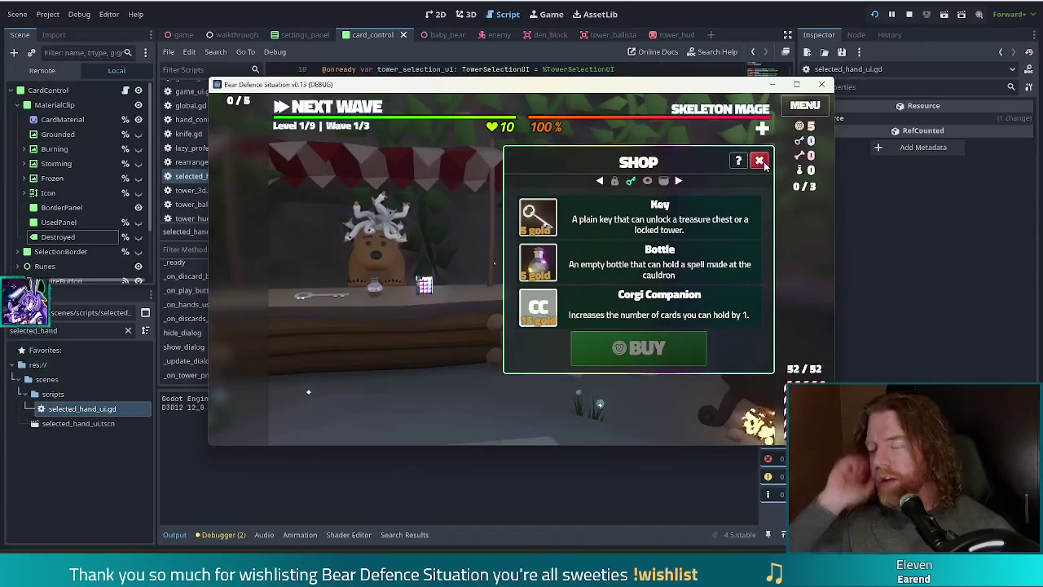
{"action": "left_click", "coordinate": [759, 162]}
- Throw coins into the wishing well and take the Training Wheels wish
{"action": "left_click", "coordinate": [519, 341]}
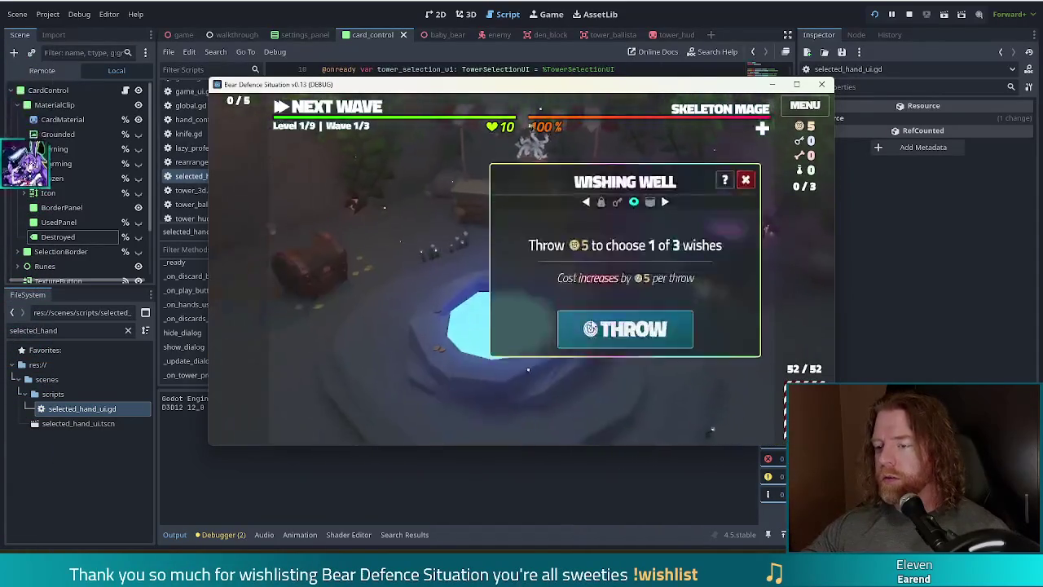
{"action": "left_click", "coordinate": [652, 326]}
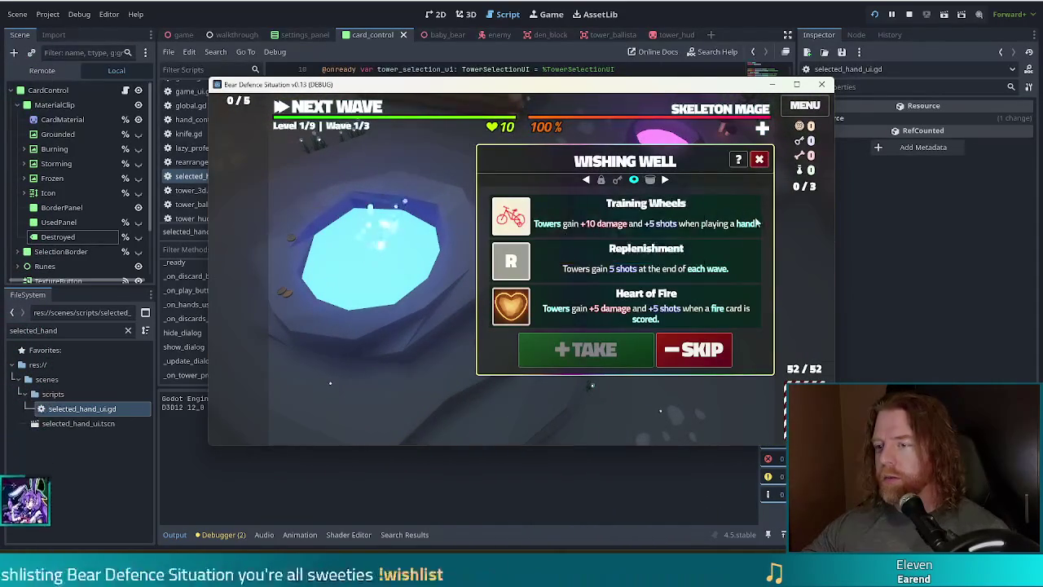
{"action": "left_click", "coordinate": [570, 226]}
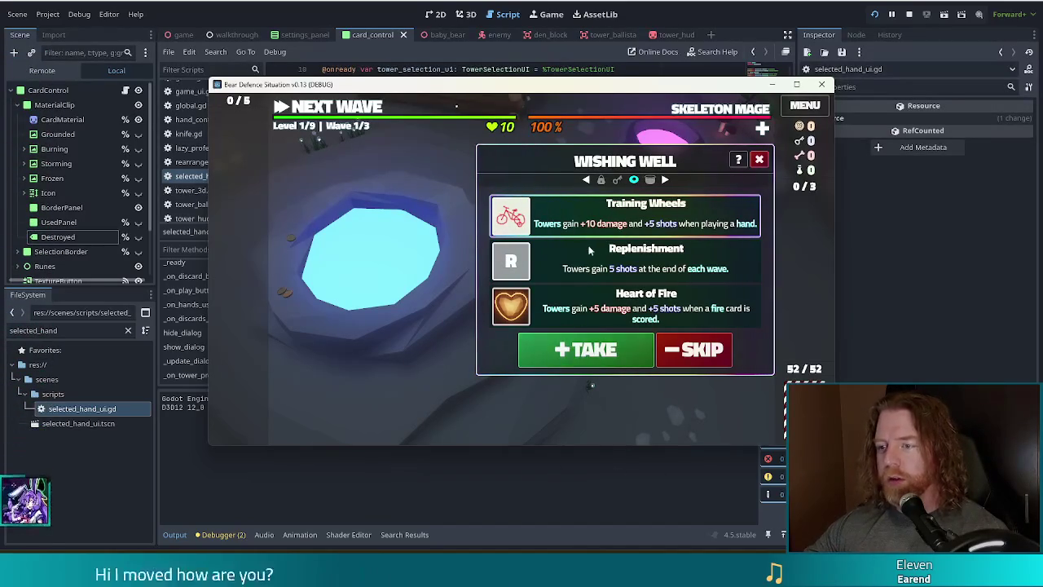
{"action": "left_click", "coordinate": [580, 352]}
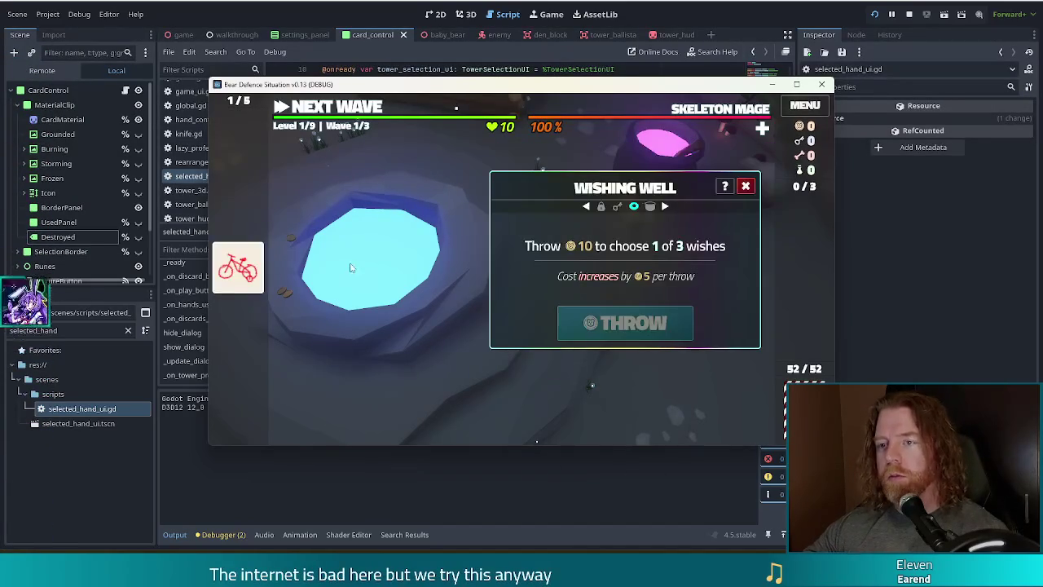
{"action": "left_click", "coordinate": [348, 113]}
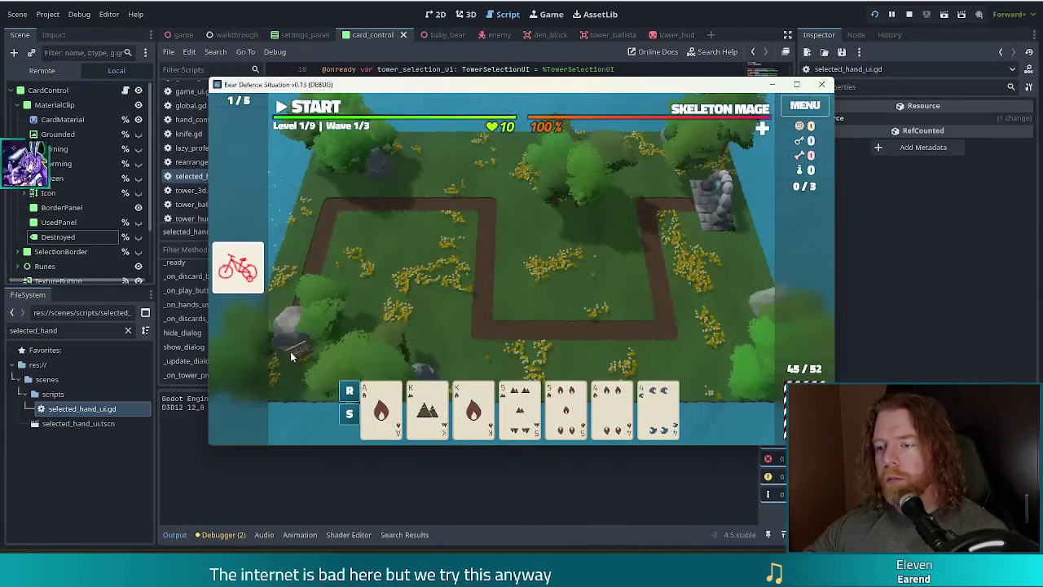
- Play two kings and two fives as Two Pair and place the ballista at map centre
{"action": "mouse_move", "coordinate": [445, 396]}
{"action": "left_click", "coordinate": [428, 411]}
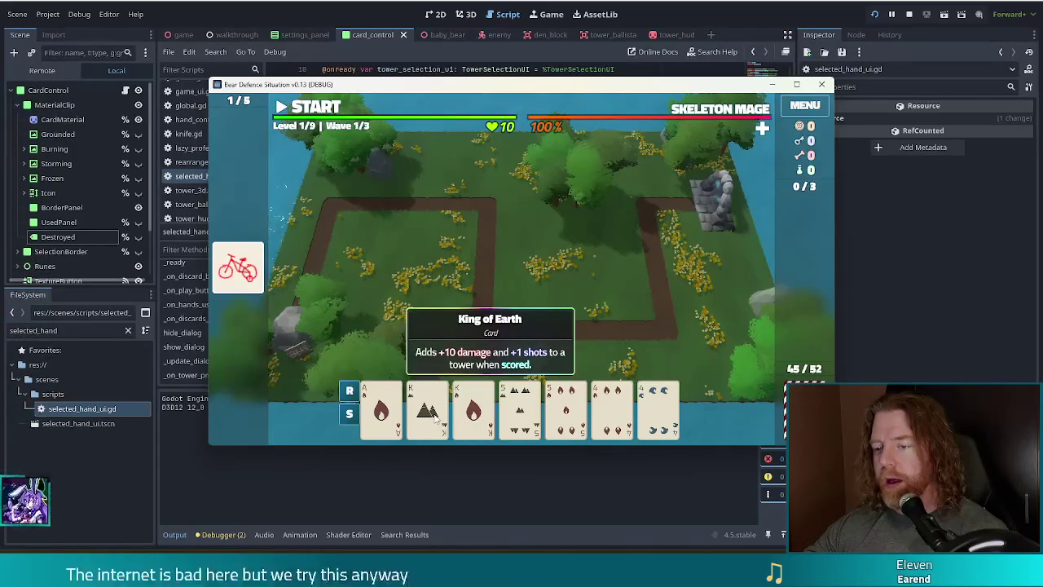
{"action": "left_click", "coordinate": [474, 412]}
{"action": "left_click", "coordinate": [520, 412]}
{"action": "left_click", "coordinate": [567, 411]}
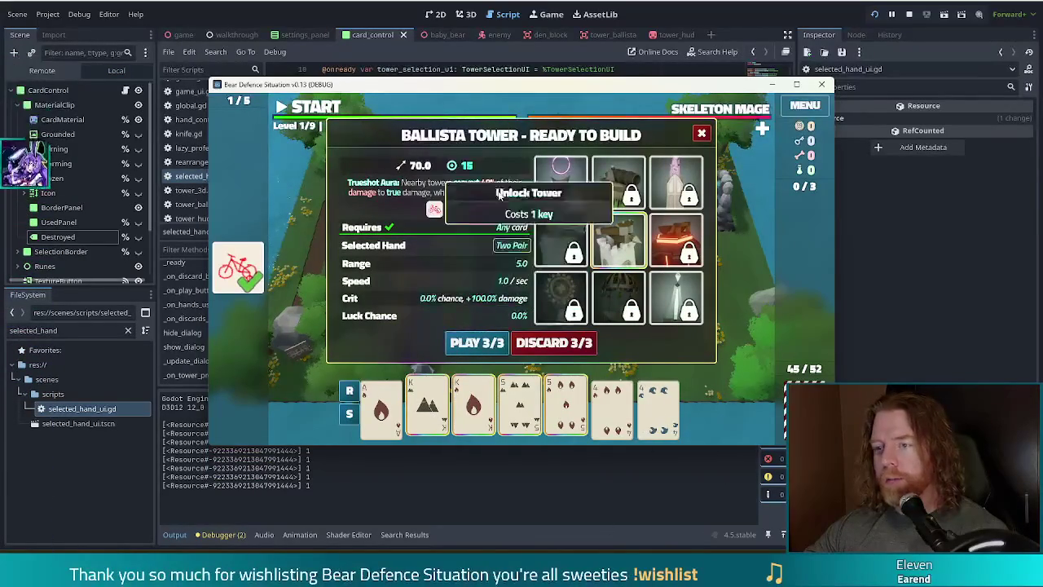
{"action": "left_click", "coordinate": [477, 343]}
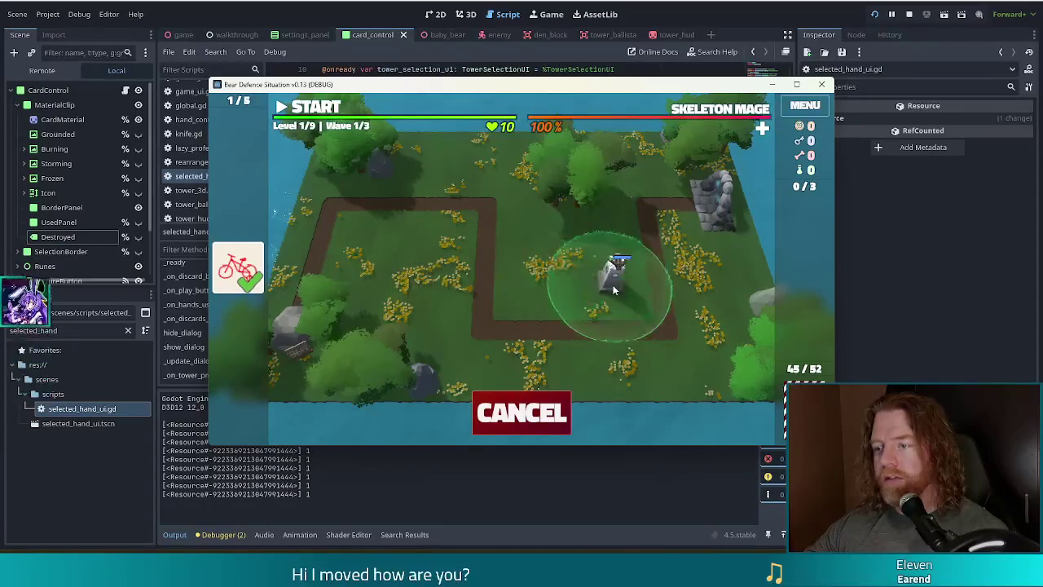
{"action": "left_click", "coordinate": [617, 274]}
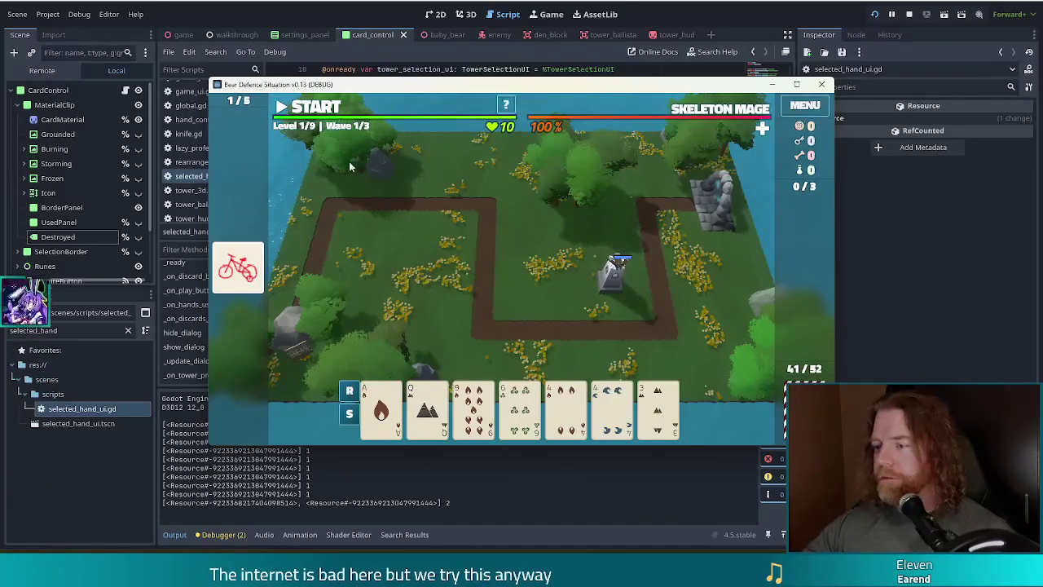
- Discard the 4 of Water, build a second ballista left of the first, and start wave 1
{"action": "left_click", "coordinate": [610, 403]}
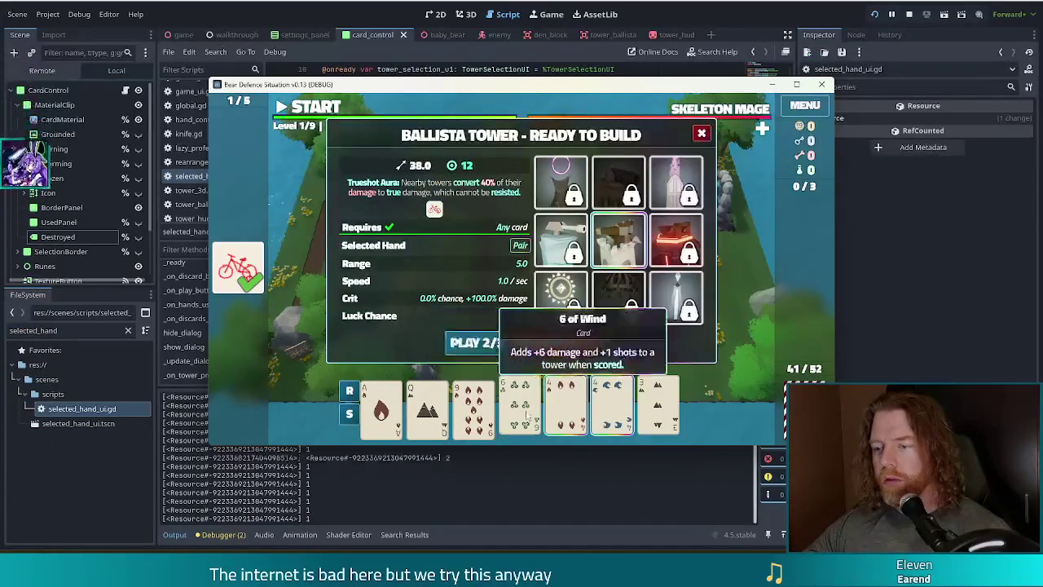
{"action": "left_click", "coordinate": [481, 342]}
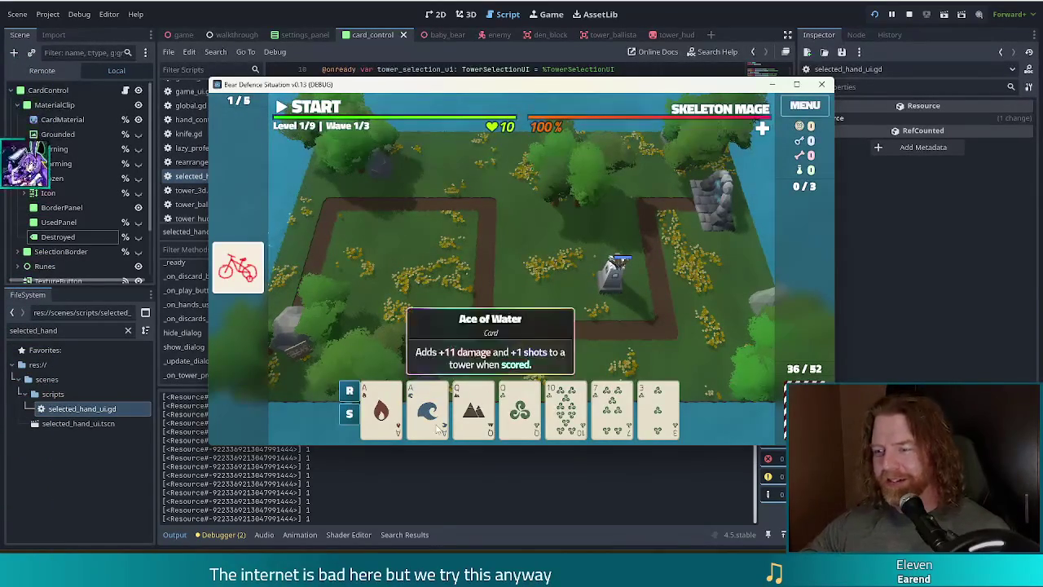
{"action": "left_click", "coordinate": [400, 407]}
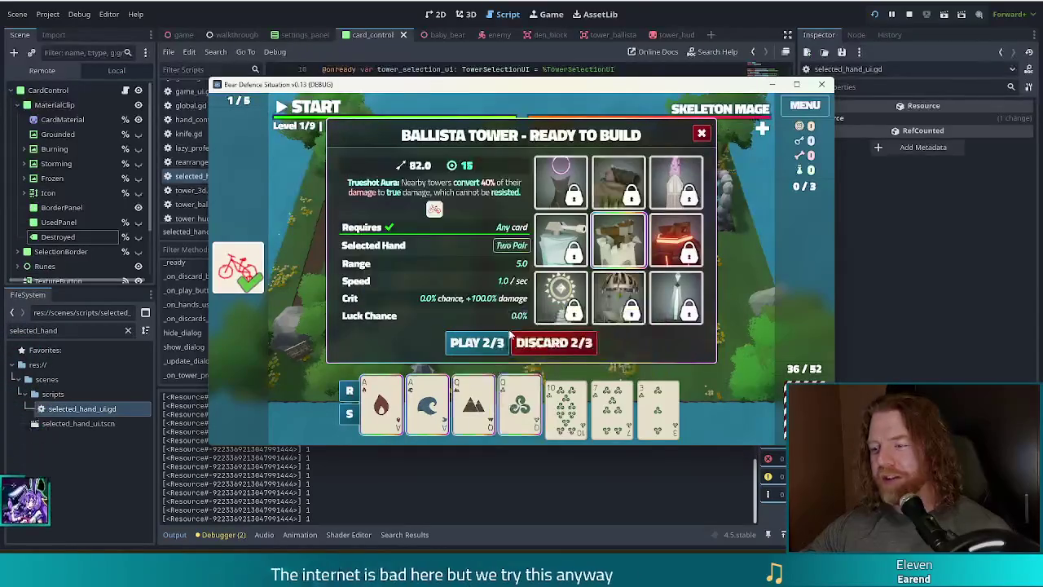
{"action": "left_click", "coordinate": [478, 343]}
{"action": "left_click", "coordinate": [561, 242]}
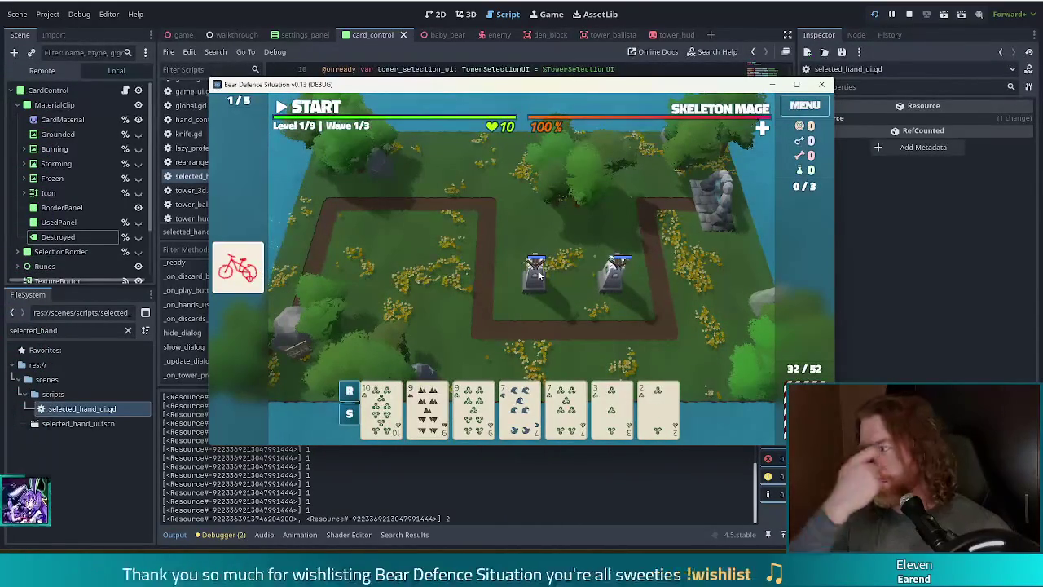
{"action": "key", "text": "space"}
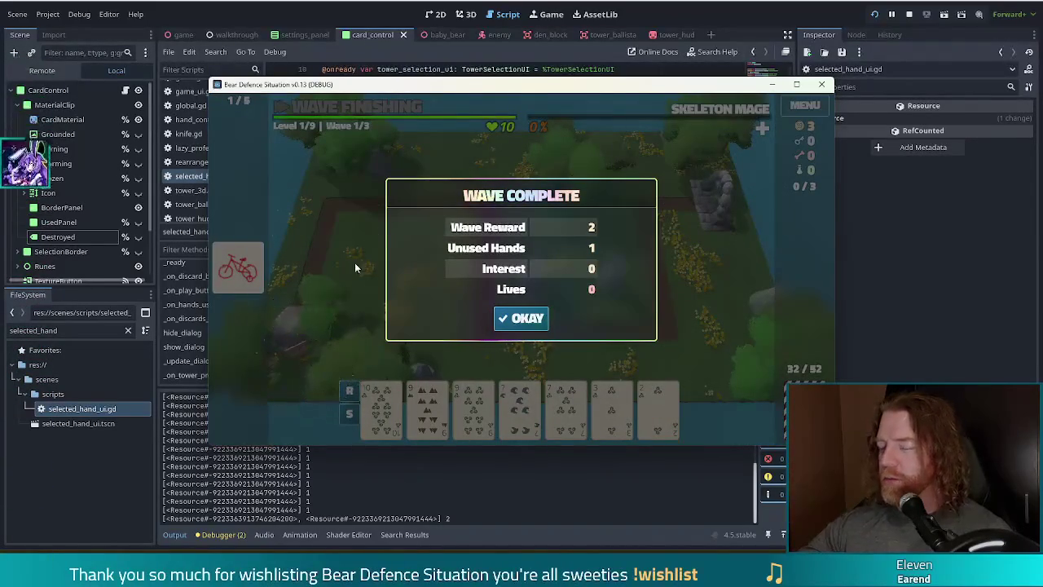
- Play the two 9s and two 7s as a third ballista beside the right path, then clear wave 2
{"action": "left_click", "coordinate": [525, 319]}
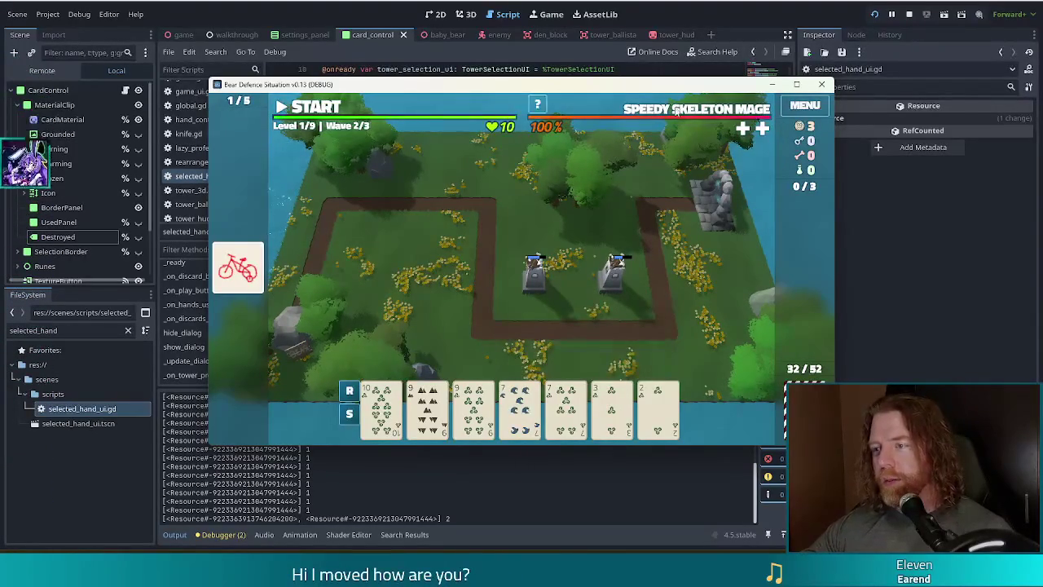
{"action": "mouse_move", "coordinate": [676, 116]}
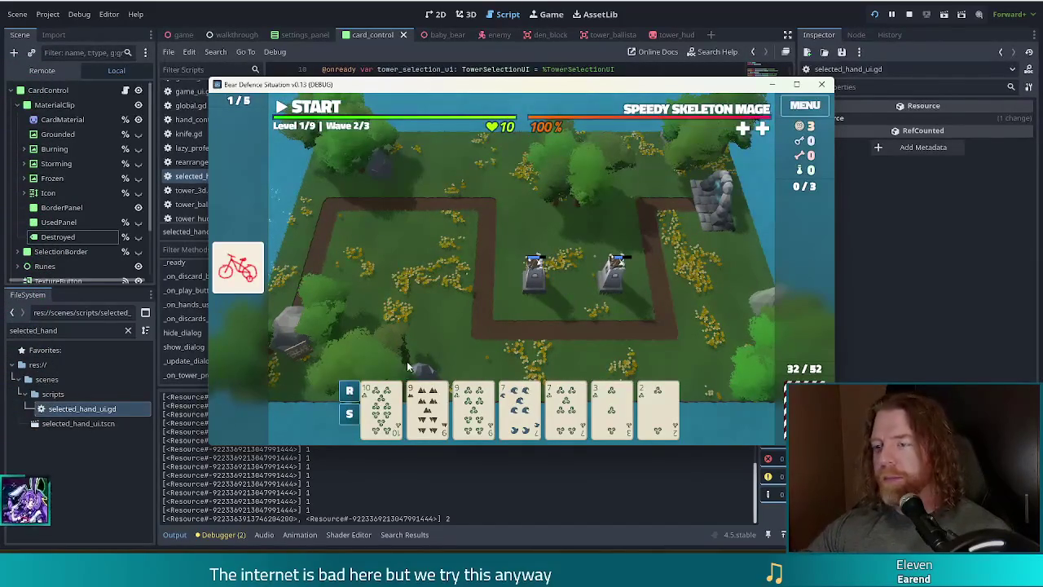
{"action": "left_click", "coordinate": [798, 86]}
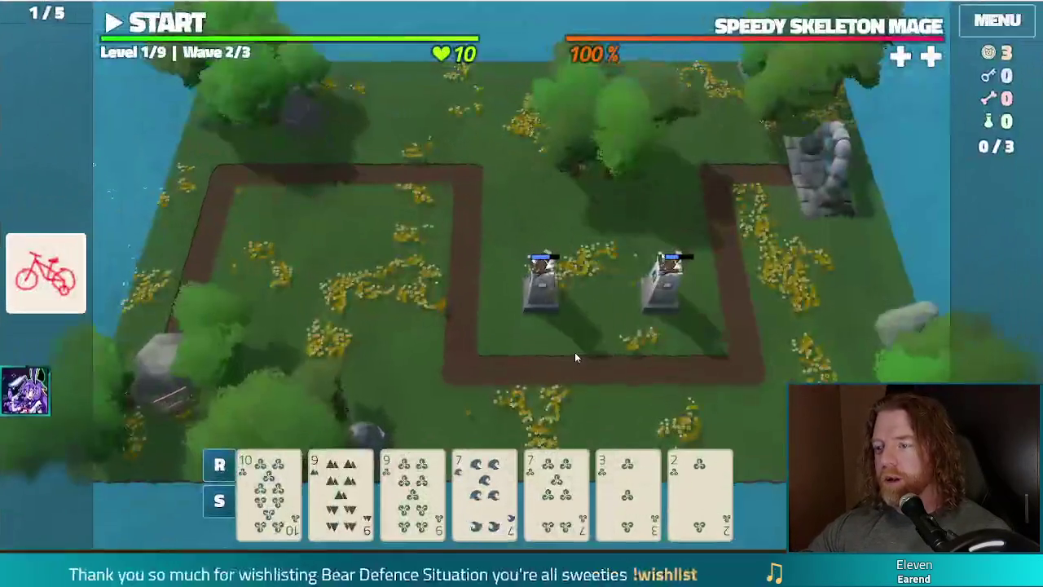
{"action": "left_click", "coordinate": [341, 489]}
{"action": "left_click", "coordinate": [412, 489]}
{"action": "left_click", "coordinate": [484, 489]}
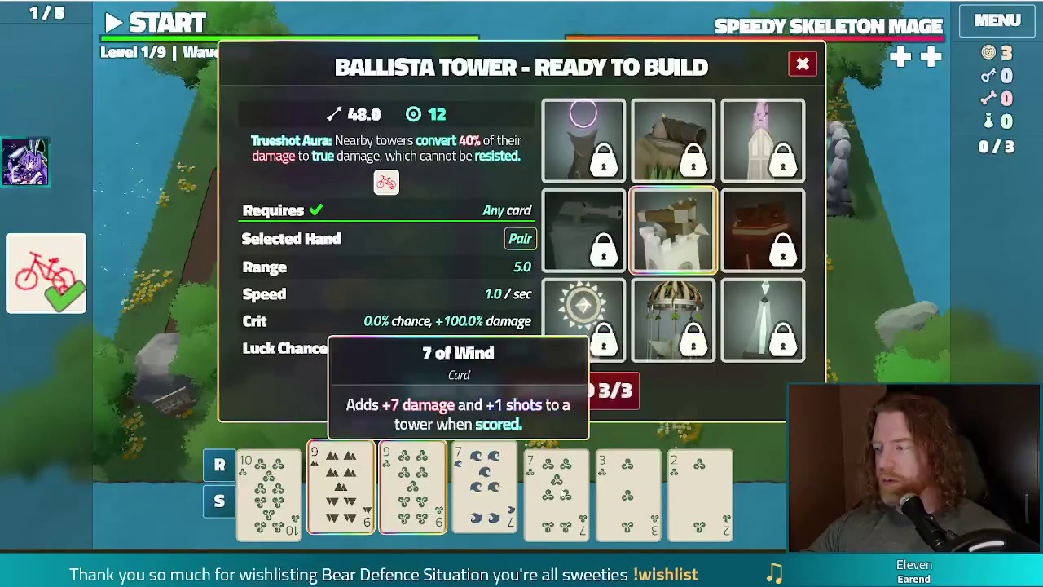
{"action": "left_click", "coordinate": [556, 489]}
{"action": "left_click", "coordinate": [461, 392]}
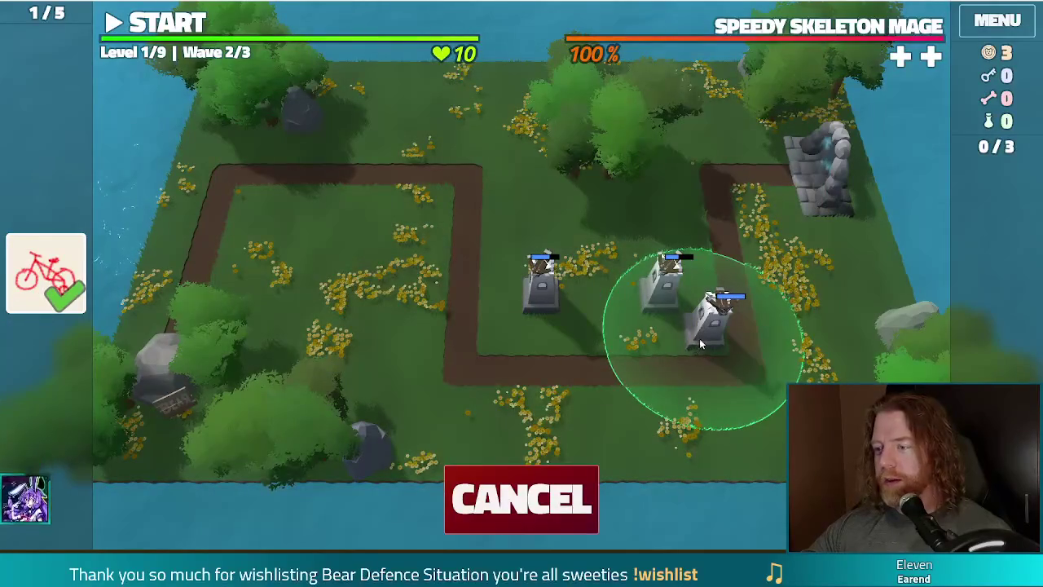
{"action": "left_click", "coordinate": [709, 319]}
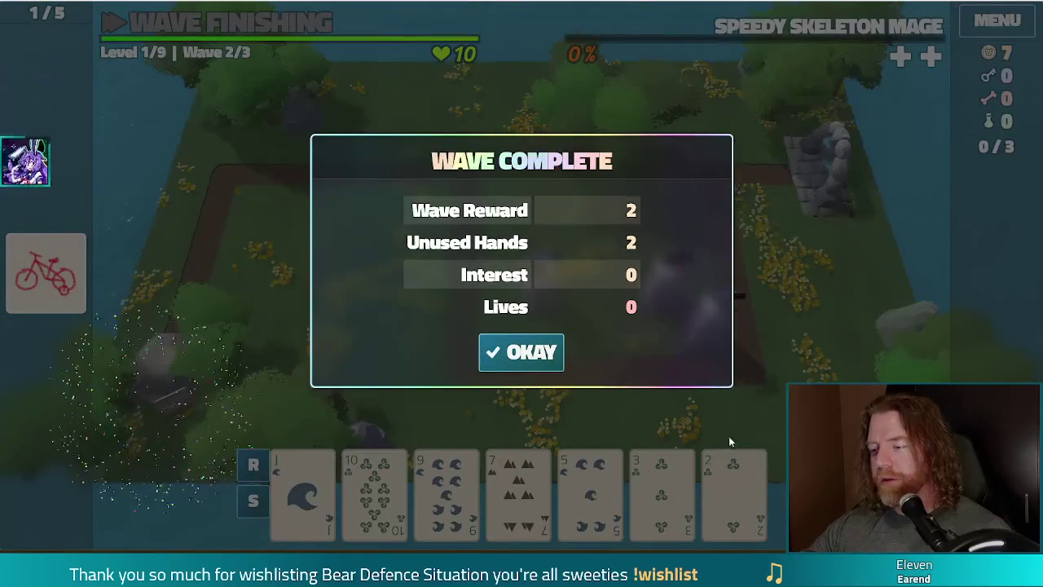
{"action": "left_click", "coordinate": [528, 353]}
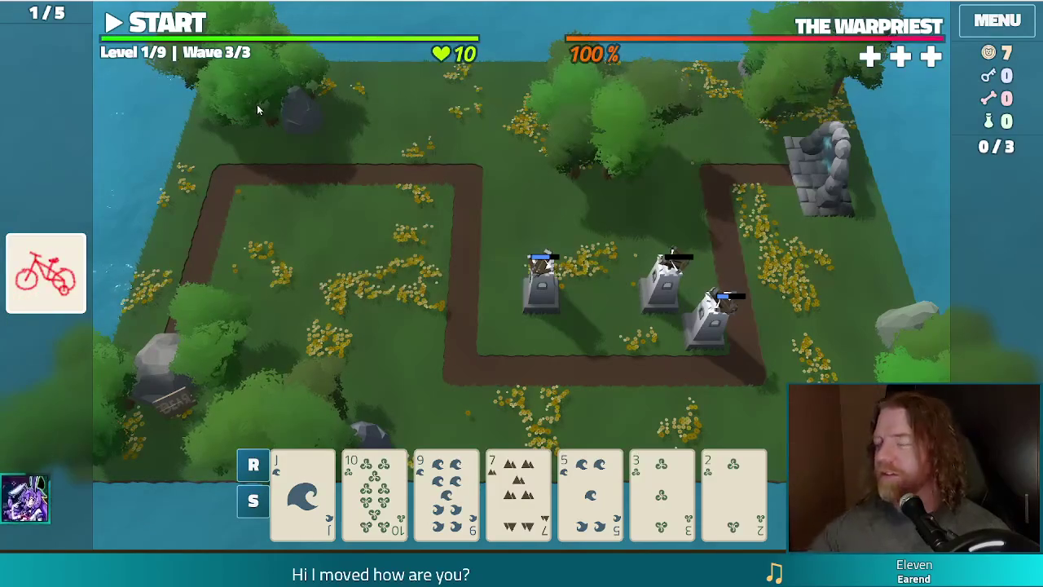
- Start the Warpriest wave, pause it, and discard cards including the 6 of Fire
{"action": "left_click", "coordinate": [172, 23]}
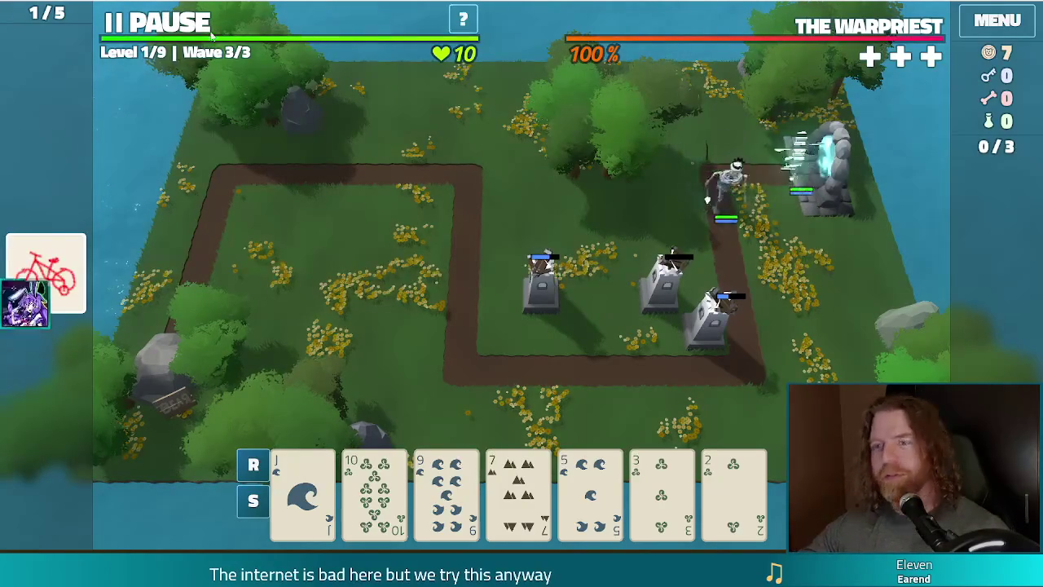
{"action": "left_click", "coordinate": [166, 23]}
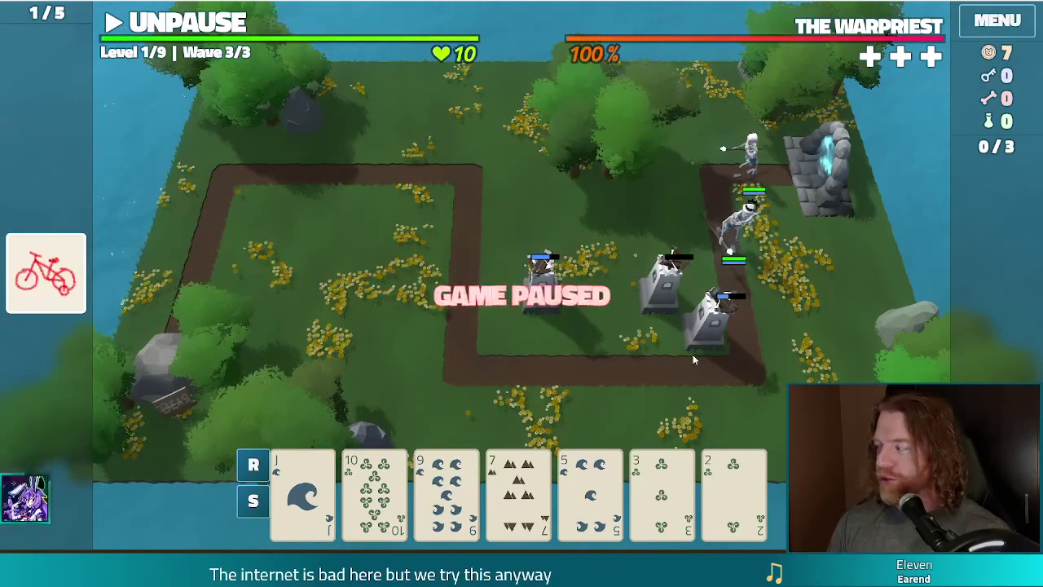
{"action": "mouse_move", "coordinate": [764, 462]}
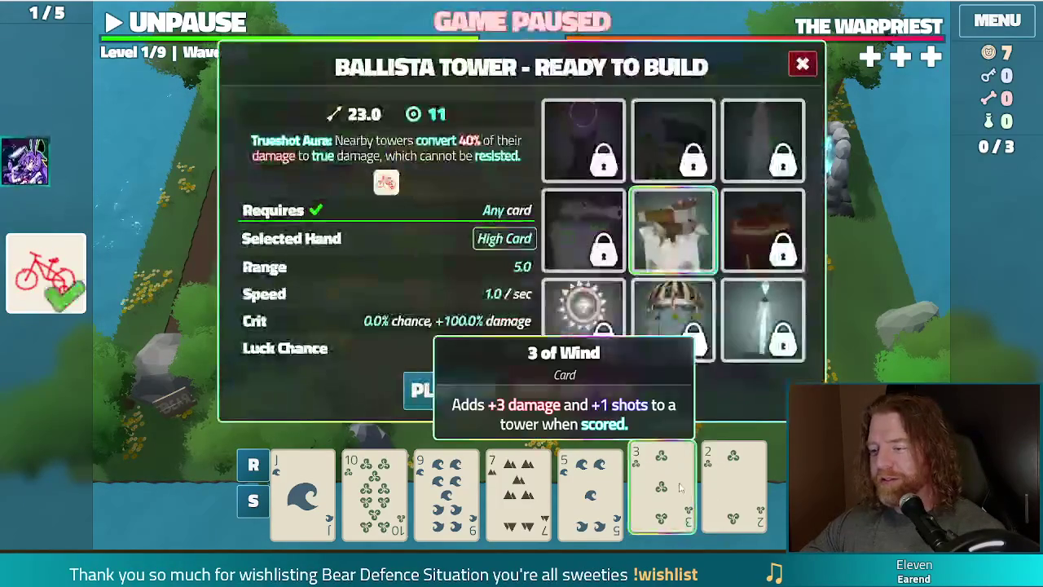
{"action": "left_click", "coordinate": [518, 489]}
{"action": "left_click", "coordinate": [580, 399]}
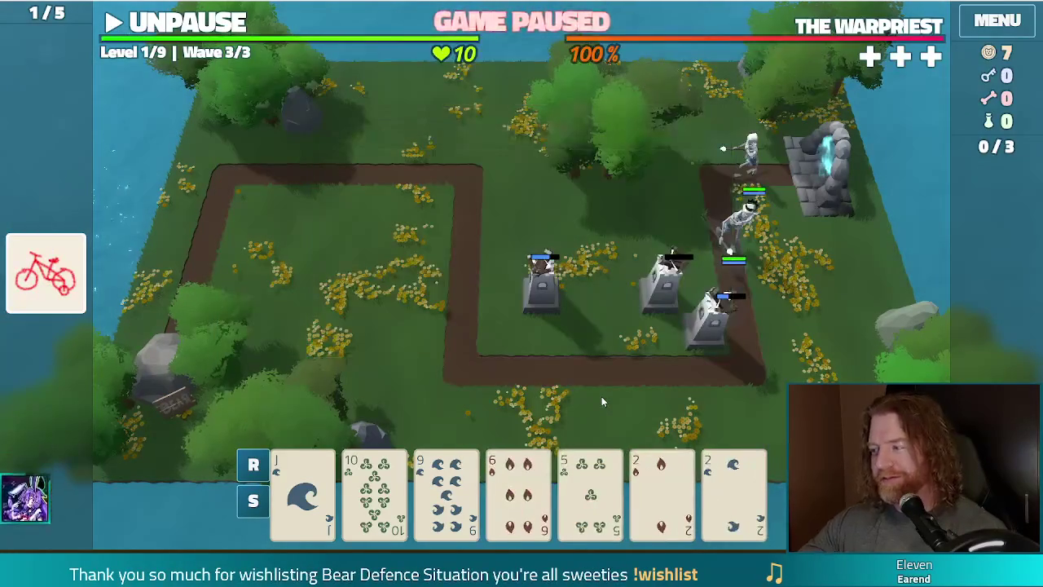
{"action": "left_click", "coordinate": [519, 489]}
{"action": "left_click", "coordinate": [587, 391]}
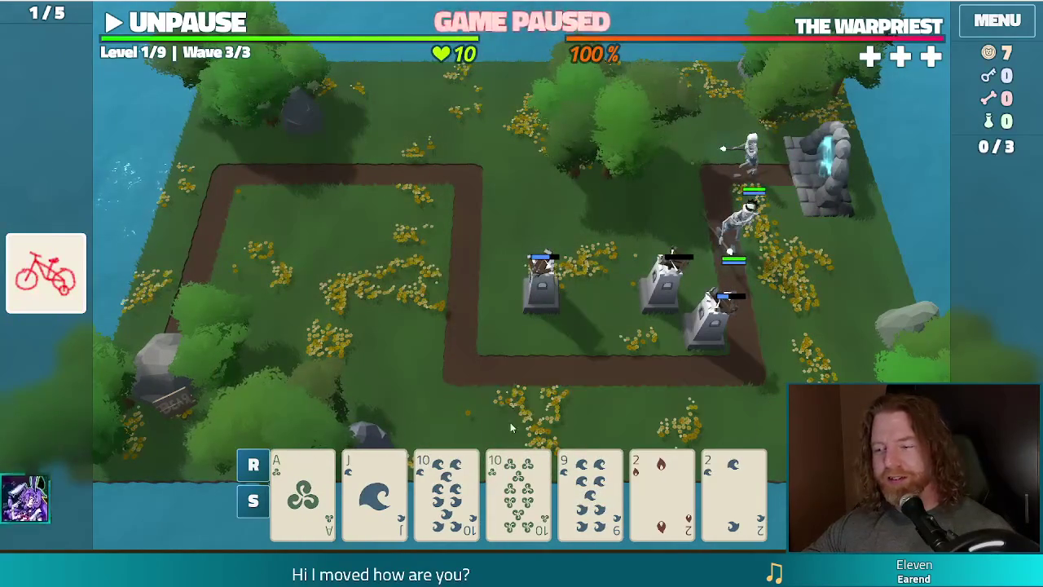
- Play the pair of 10s and 2s as a ballista beside the path
{"action": "left_click", "coordinate": [463, 489]}
{"action": "left_click", "coordinate": [518, 489]}
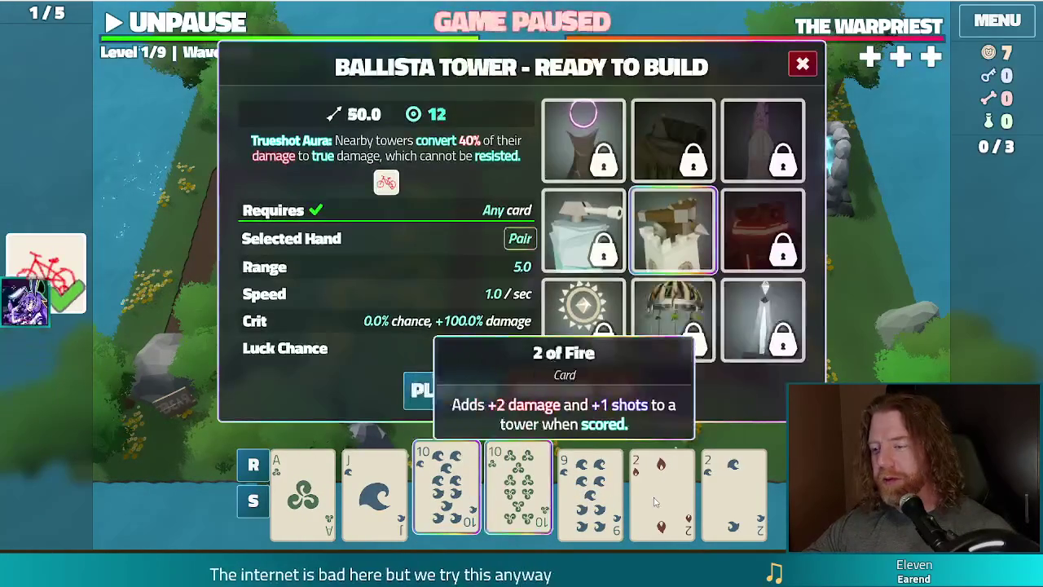
{"action": "left_click", "coordinate": [662, 489]}
{"action": "left_click", "coordinate": [734, 489]}
{"action": "left_click", "coordinate": [475, 388]}
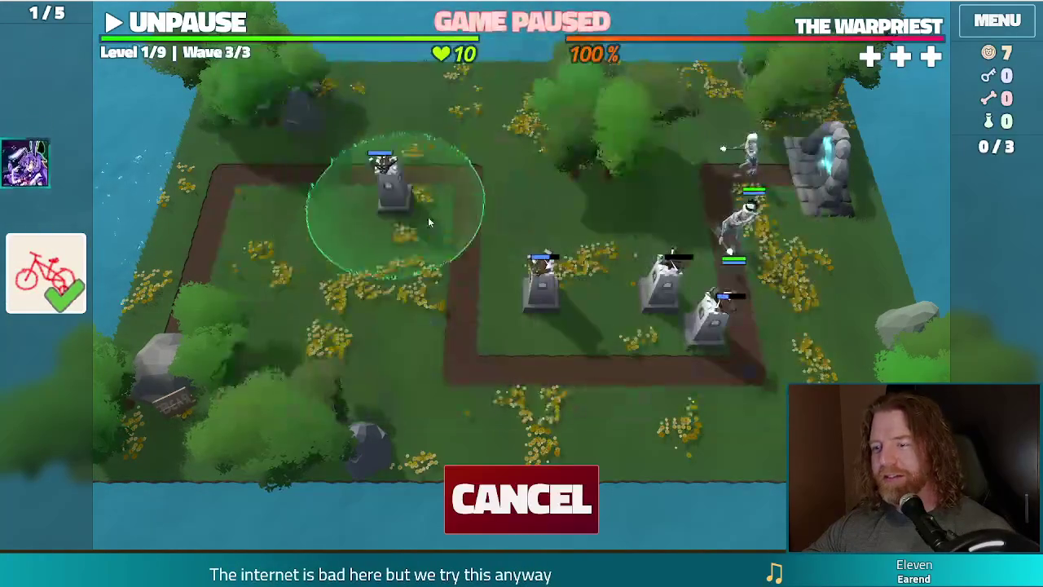
{"action": "left_click", "coordinate": [506, 317]}
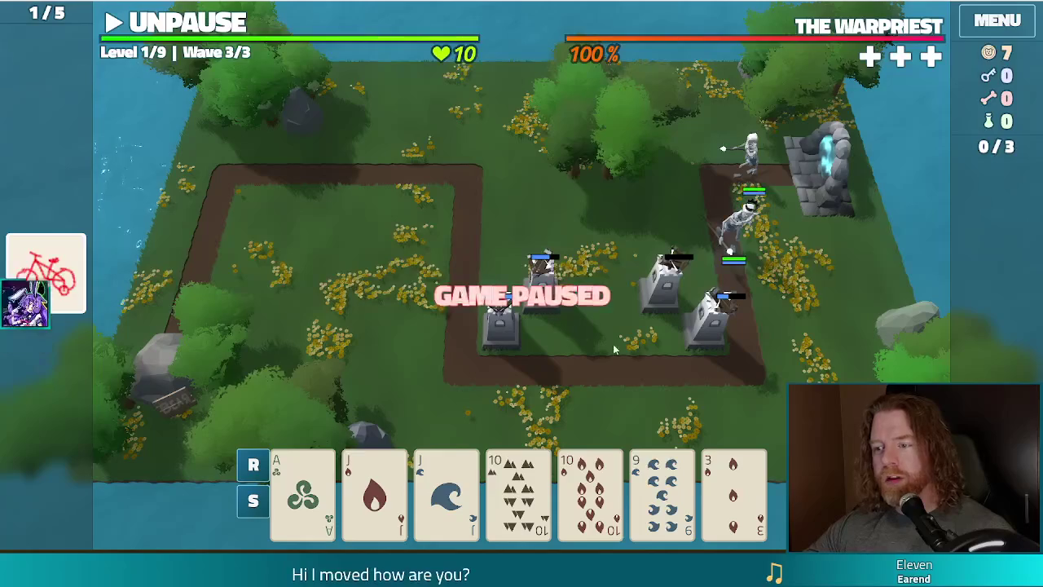
- Play jacks and tens as a ballista next to the central towers
{"action": "left_click", "coordinate": [374, 489]}
{"action": "left_click", "coordinate": [447, 489]}
{"action": "left_click", "coordinate": [518, 489]}
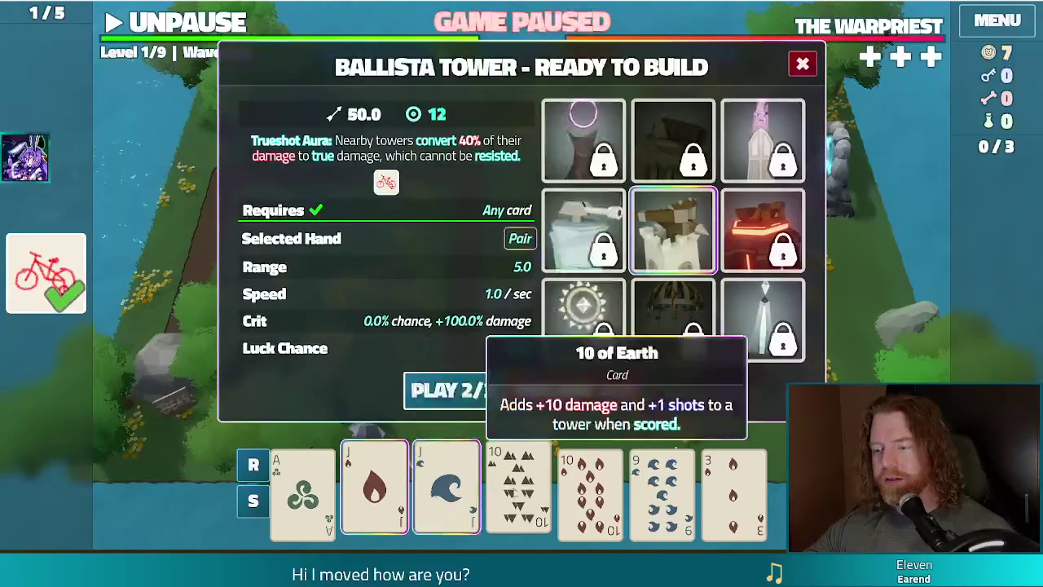
{"action": "left_click", "coordinate": [590, 489]}
{"action": "left_click", "coordinate": [449, 393]}
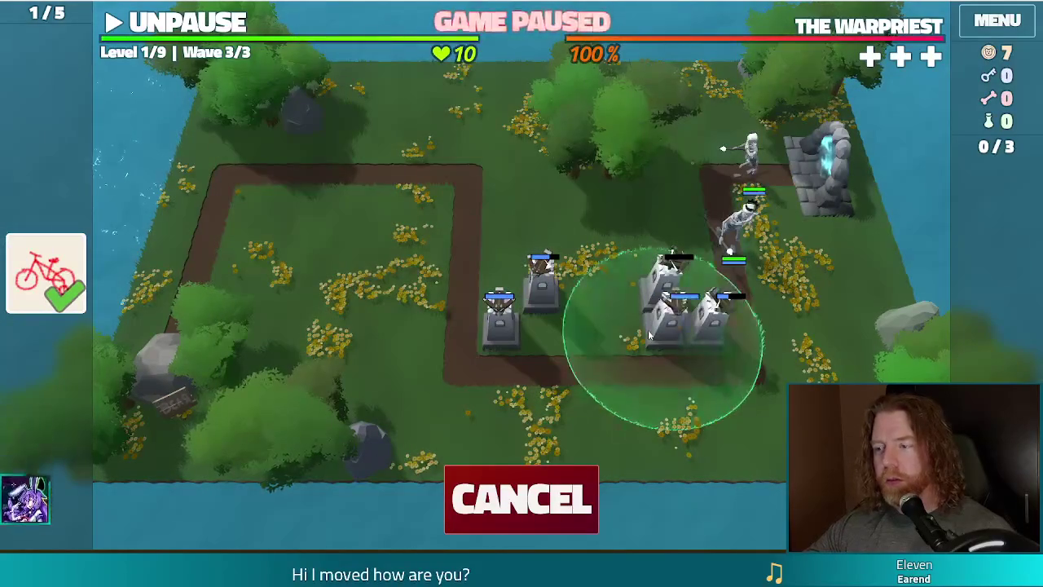
{"action": "left_click", "coordinate": [527, 336]}
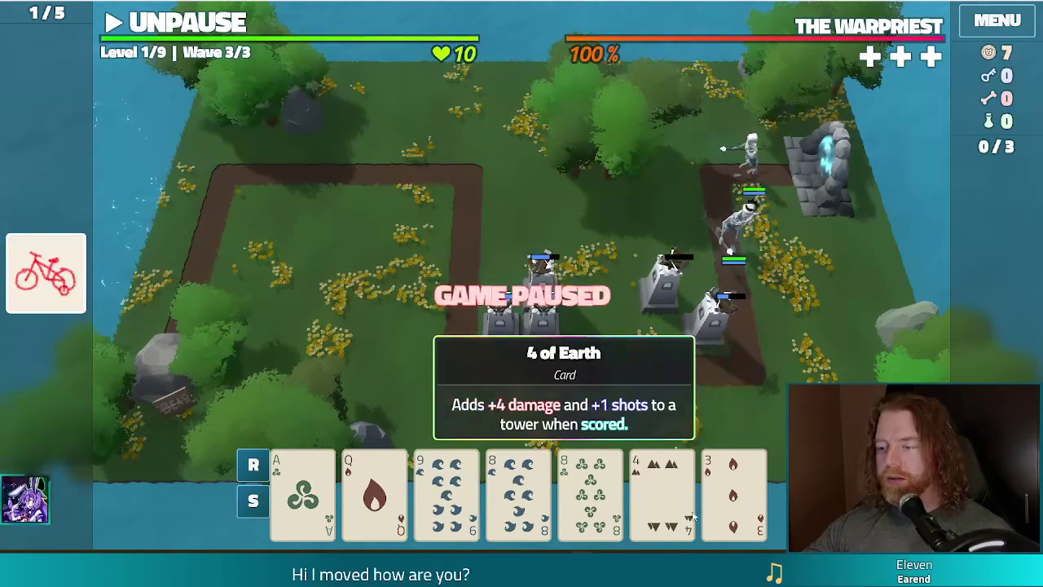
- Discard the 4, then play three 8s as a ballista in the mid-map cluster
{"action": "left_click", "coordinate": [662, 489]}
{"action": "left_click", "coordinate": [573, 391]}
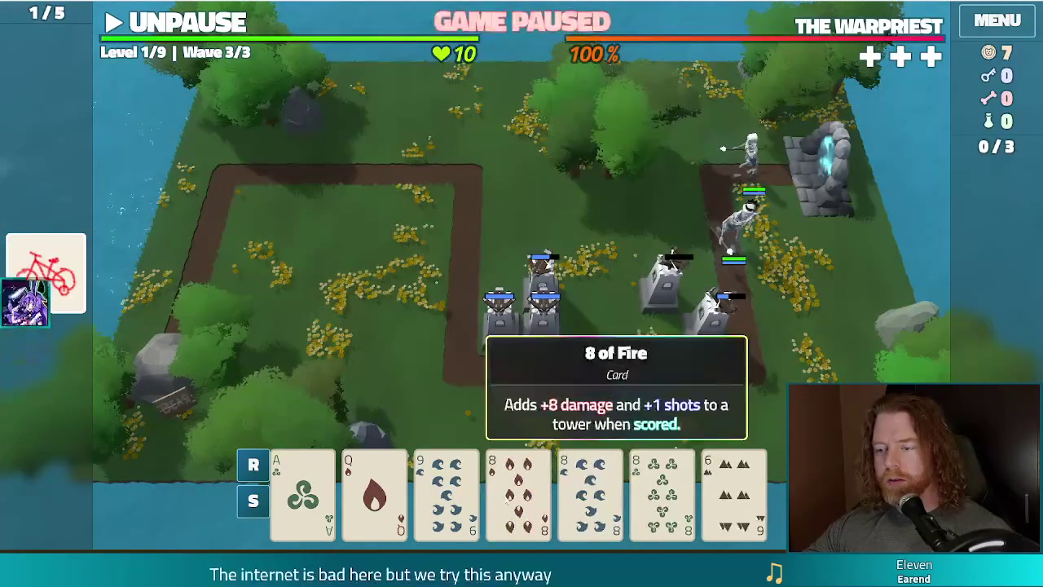
{"action": "left_click", "coordinate": [518, 489]}
{"action": "left_click", "coordinate": [590, 489]}
{"action": "left_click", "coordinate": [661, 489]}
{"action": "left_click", "coordinate": [452, 390]}
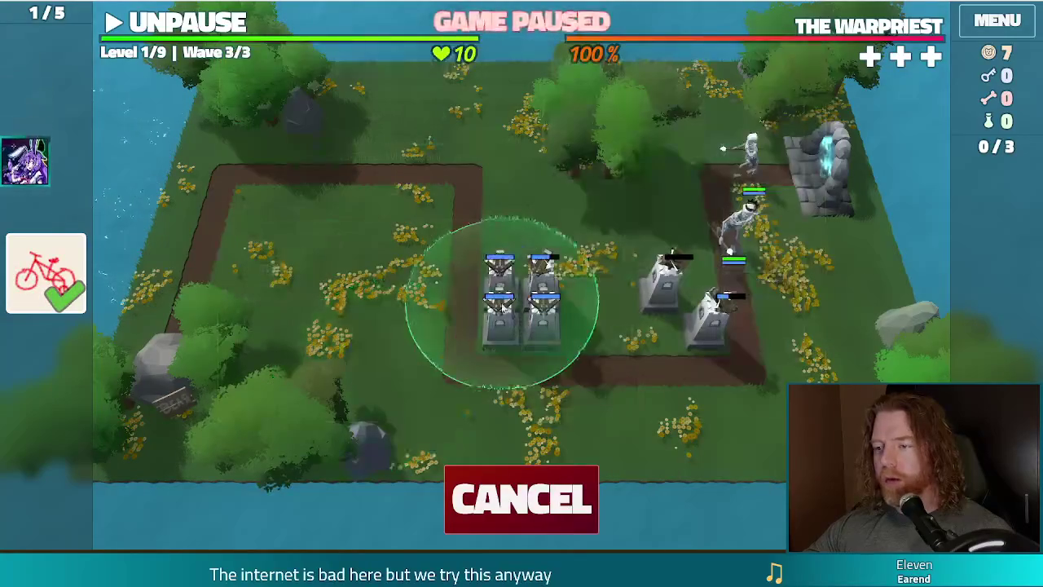
{"action": "left_click", "coordinate": [501, 319]}
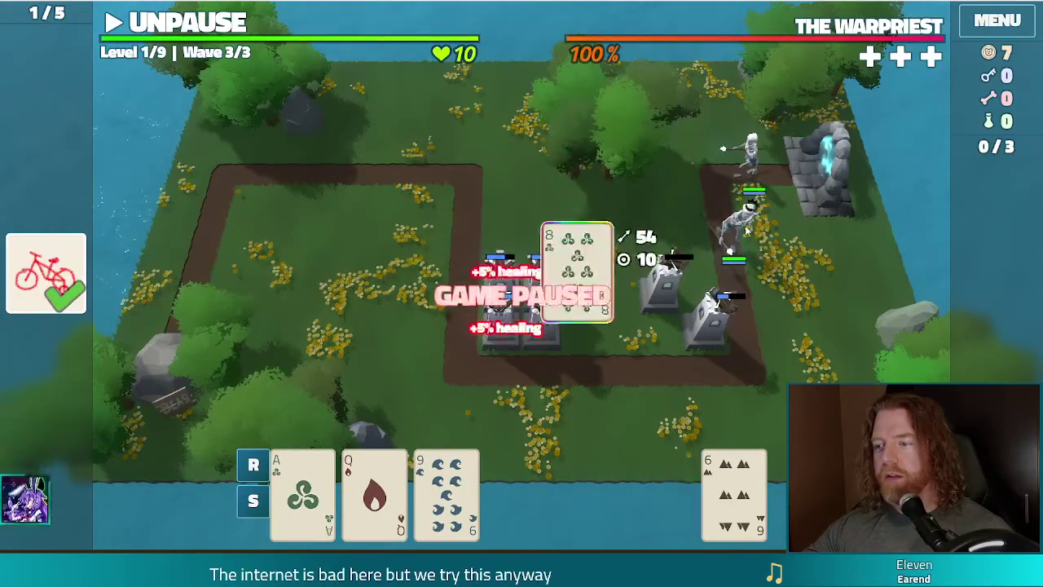
- Resume and win wave 3, then give a ballista the Shots upgrade to level 2
{"action": "left_click", "coordinate": [173, 36]}
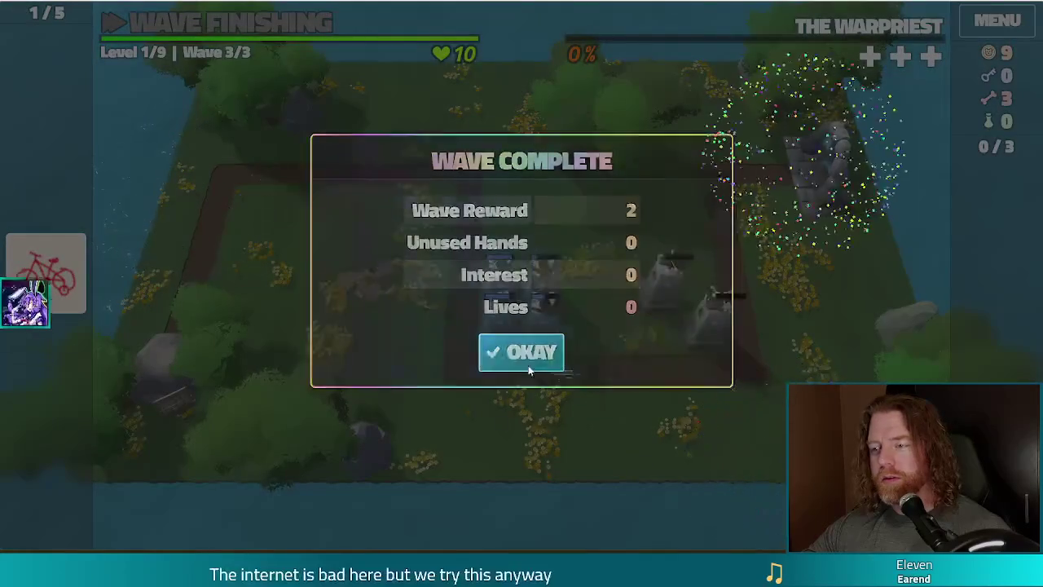
{"action": "left_click", "coordinate": [521, 352]}
{"action": "left_click", "coordinate": [370, 246]}
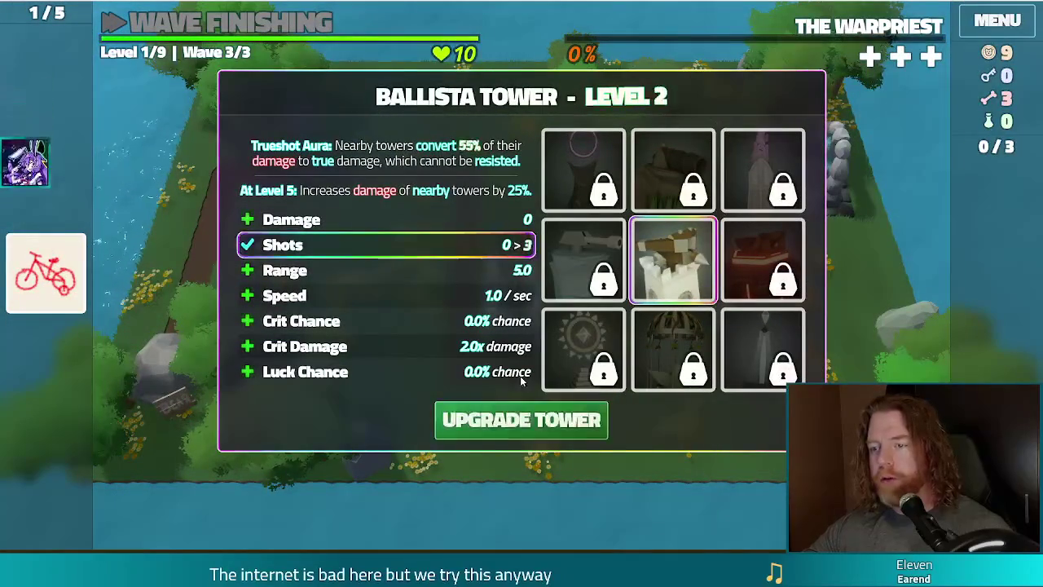
{"action": "left_click", "coordinate": [521, 420]}
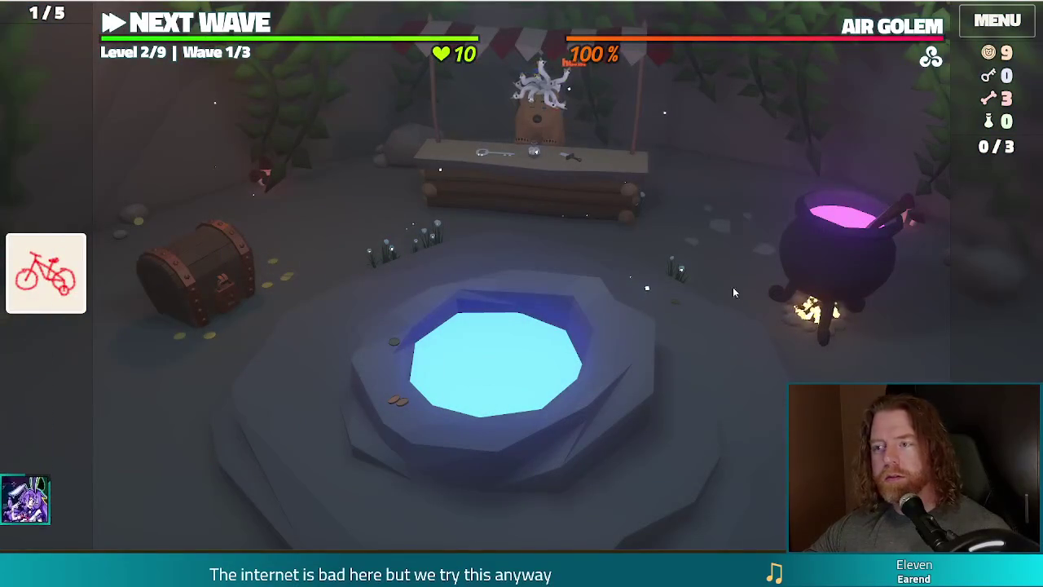
- Check the bear's shop and the wishing well without buying anything
{"action": "left_click", "coordinate": [579, 199]}
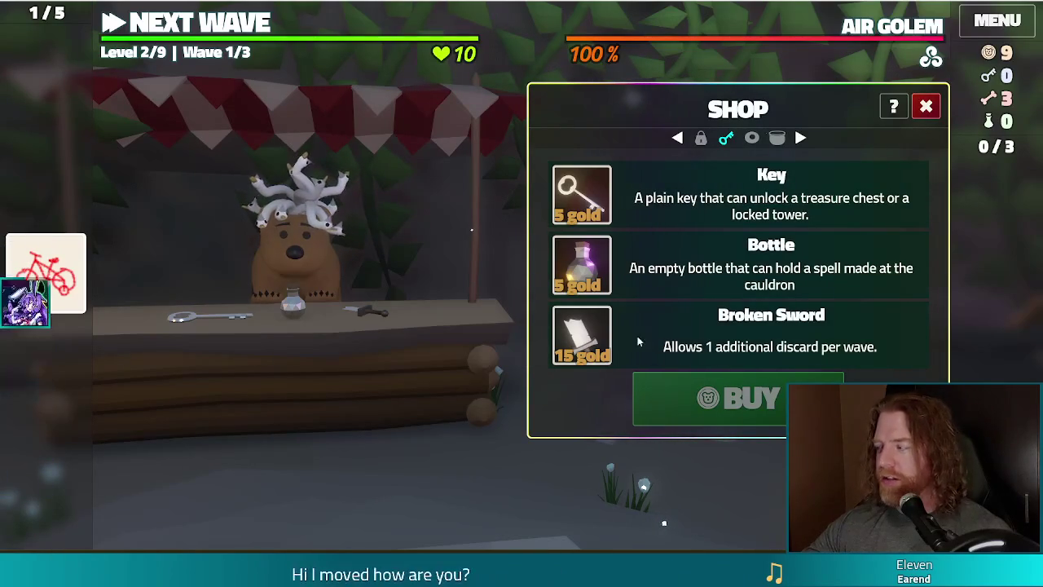
{"action": "left_click", "coordinate": [926, 107]}
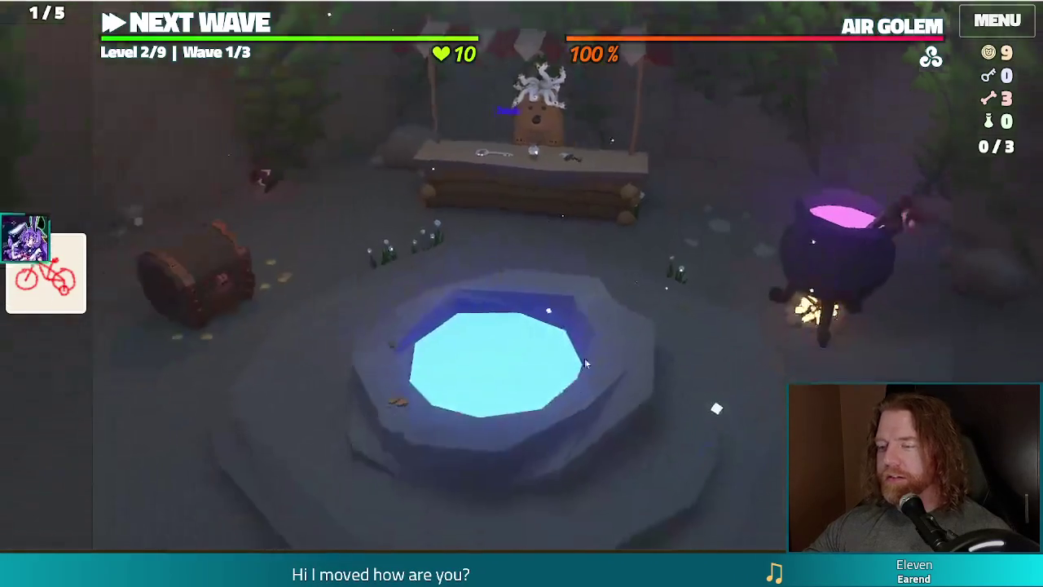
{"action": "left_click", "coordinate": [485, 422]}
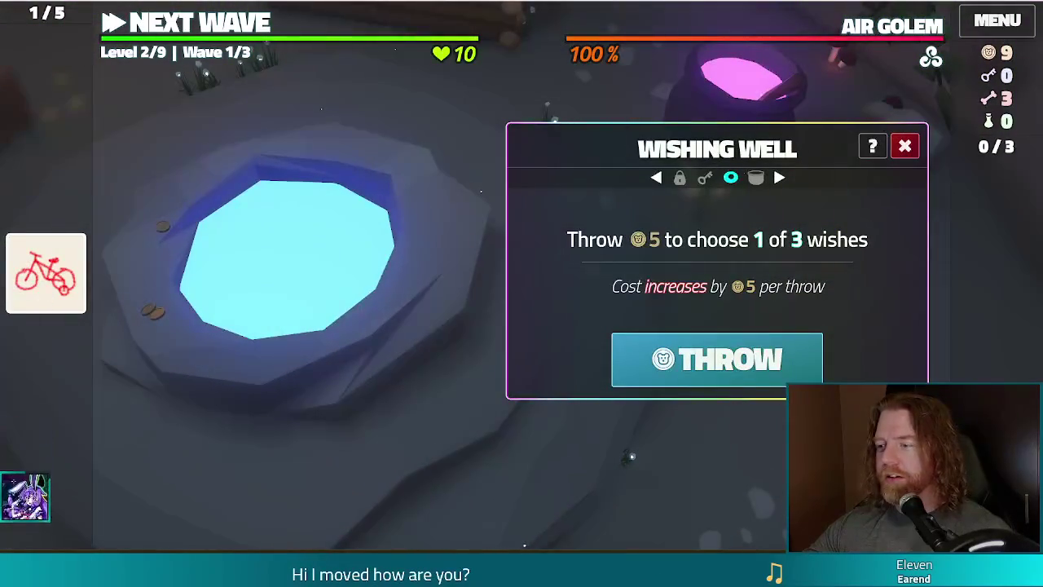
{"action": "left_click", "coordinate": [905, 147]}
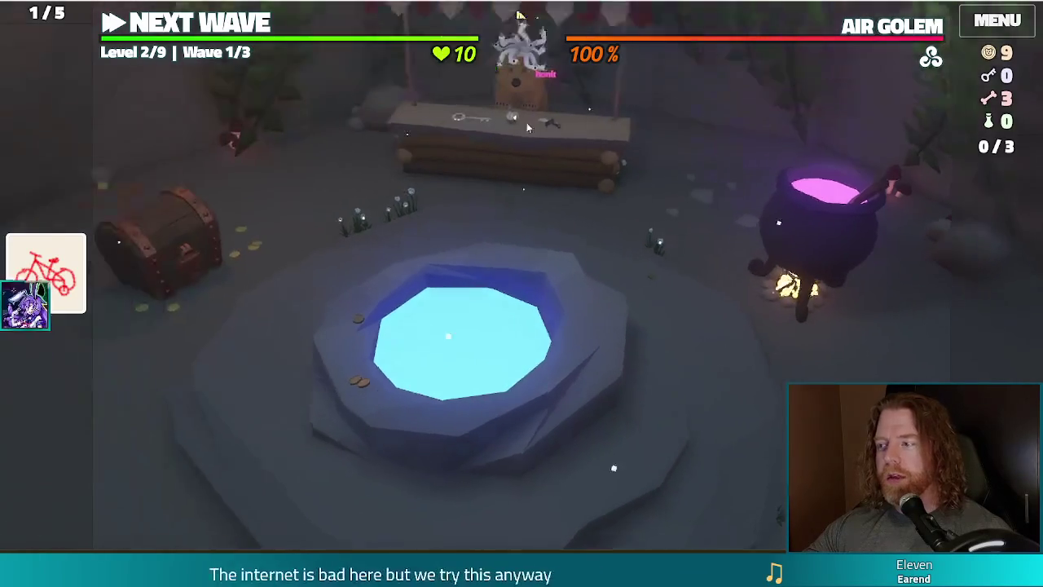
- Brew three bones in the cauldron and transmute the King of Fire into Sapphire
{"action": "left_click", "coordinate": [876, 260]}
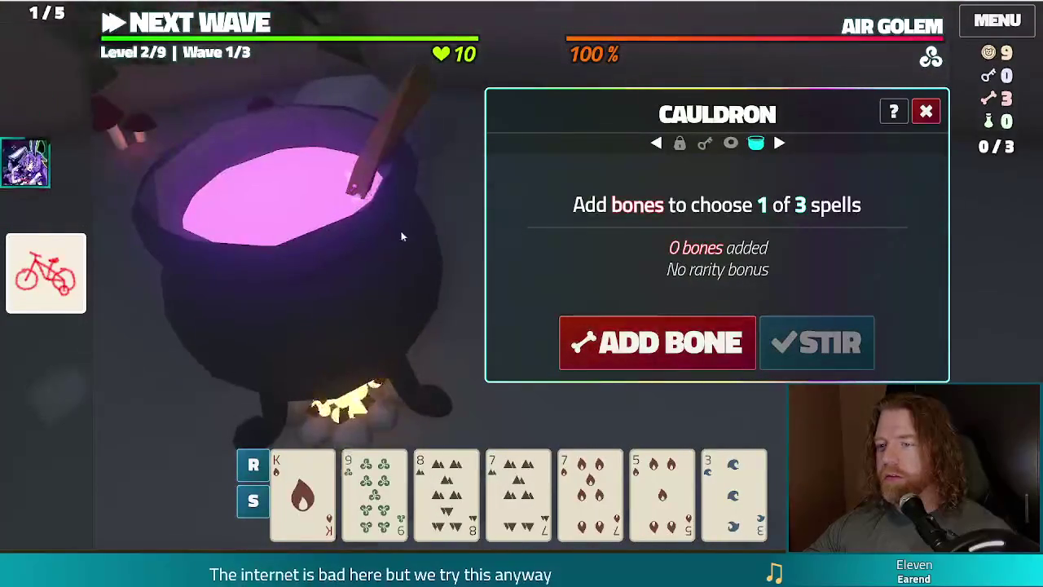
{"action": "left_click", "coordinate": [684, 344]}
{"action": "left_click", "coordinate": [685, 344]}
{"action": "left_click", "coordinate": [685, 344]}
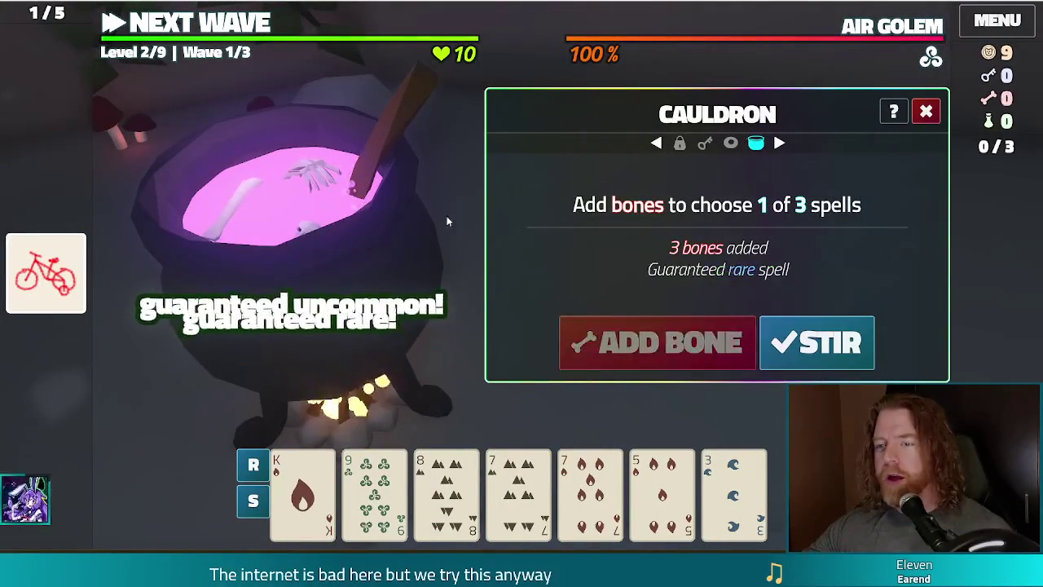
{"action": "left_click", "coordinate": [833, 346]}
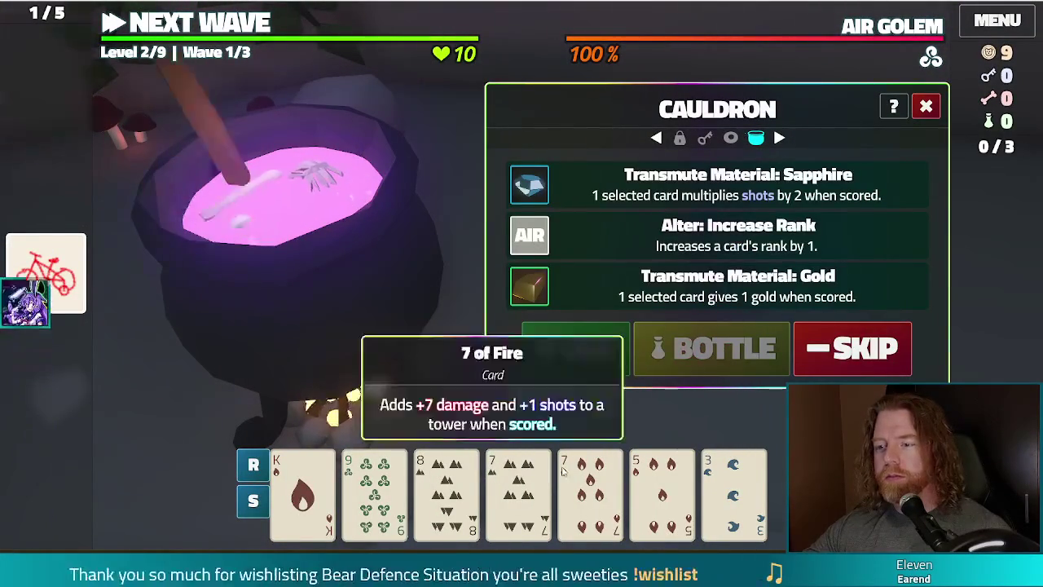
{"action": "left_click", "coordinate": [303, 484]}
{"action": "left_click", "coordinate": [621, 188]}
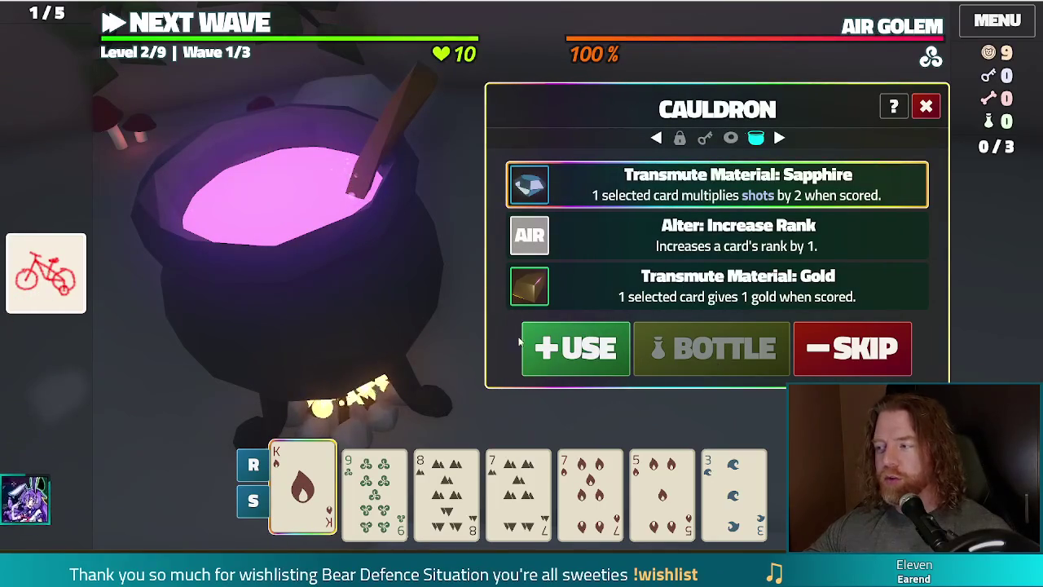
{"action": "left_click", "coordinate": [576, 348]}
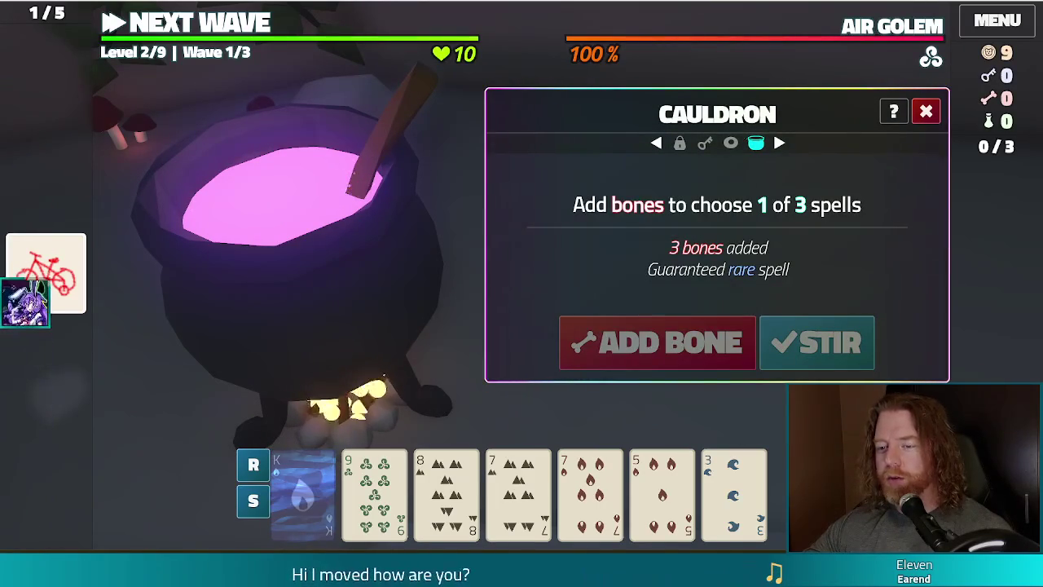
{"action": "left_click", "coordinate": [930, 113]}
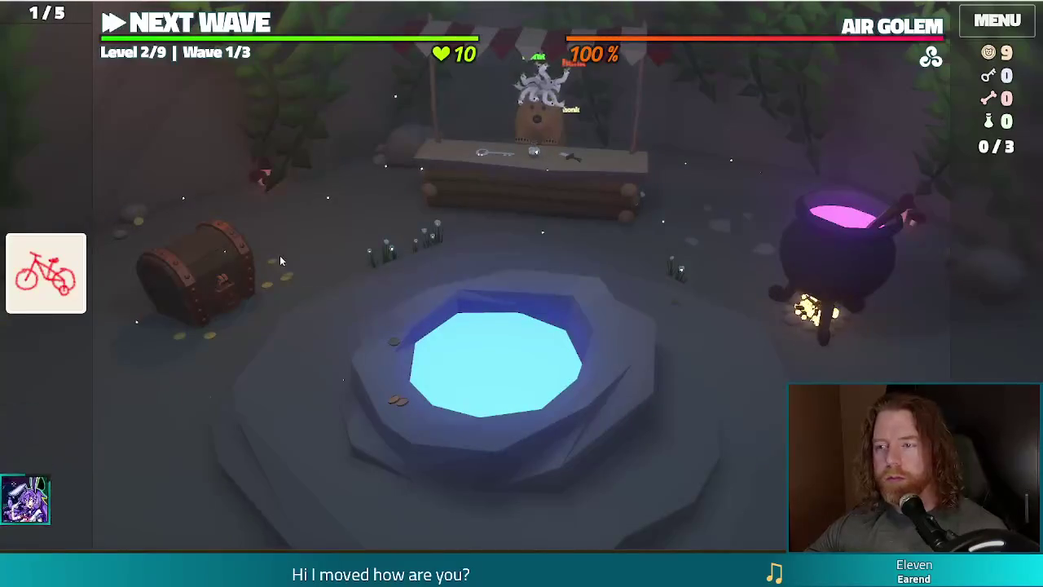
- Buy a key for 5 gold and unlock the treasure chest's hoard
{"action": "left_click", "coordinate": [534, 163]}
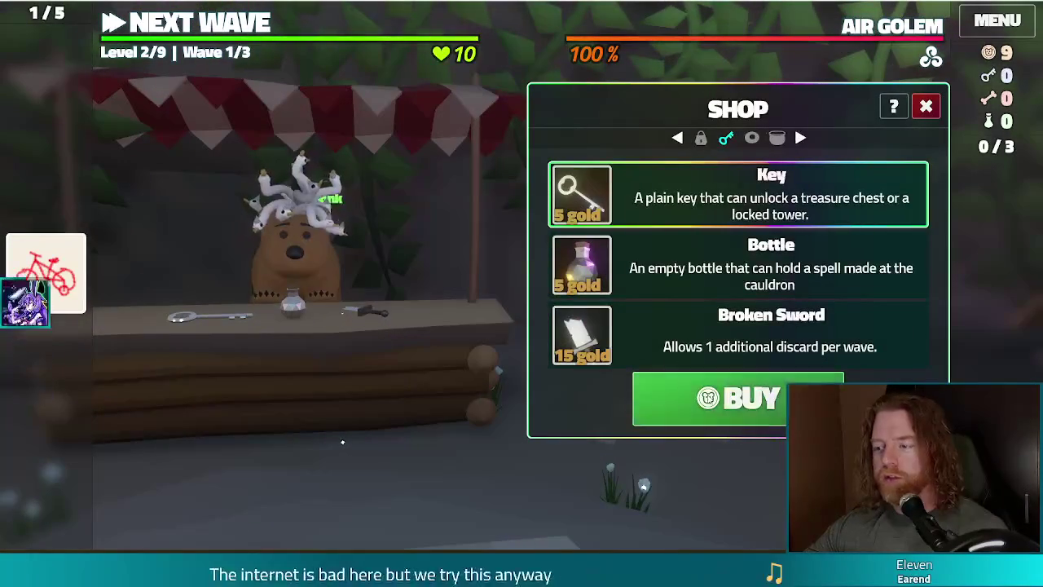
{"action": "left_click", "coordinate": [709, 398]}
{"action": "key", "text": "Escape"}
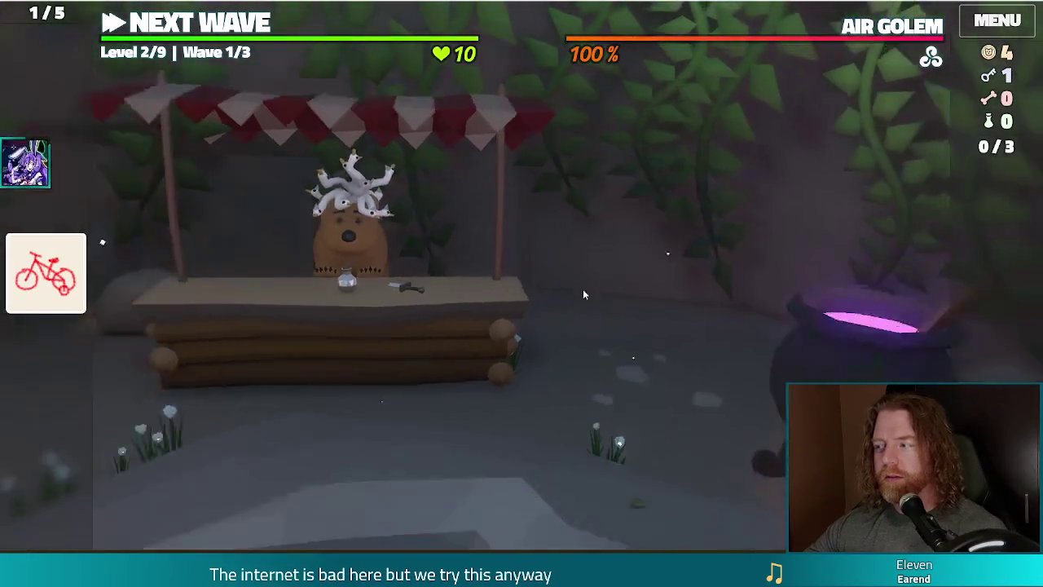
{"action": "left_click", "coordinate": [210, 260]}
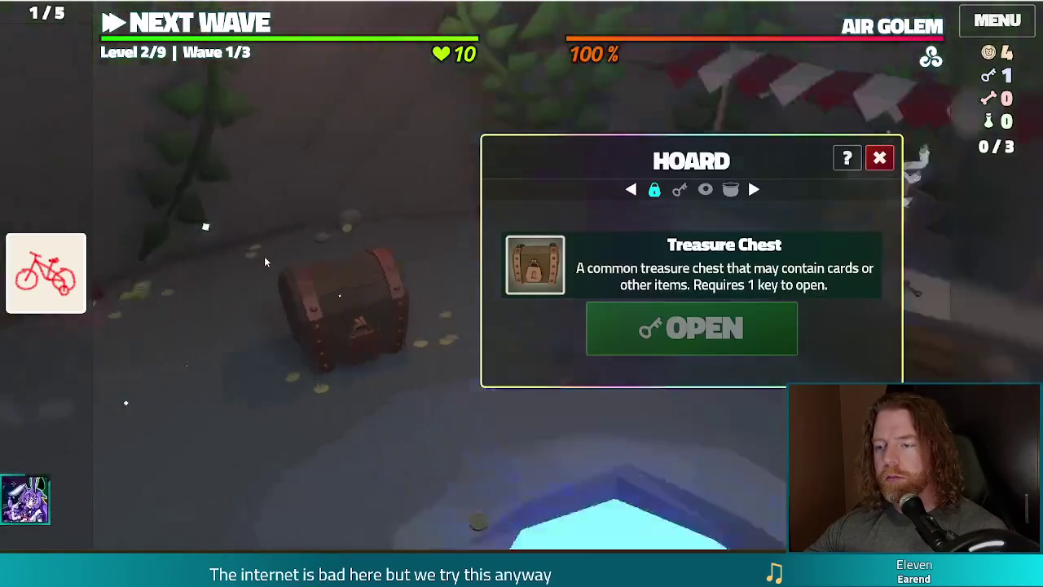
{"action": "left_click", "coordinate": [720, 329]}
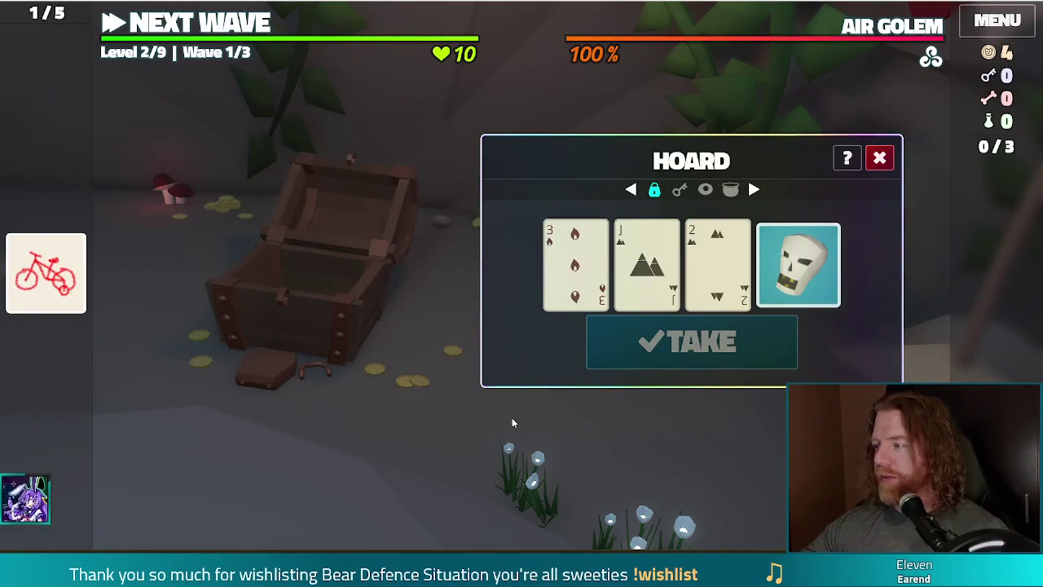
- Take the Skull With Gold Teeth, use it for 3 gold and 3 bones, and return to the map
{"action": "mouse_move", "coordinate": [771, 258]}
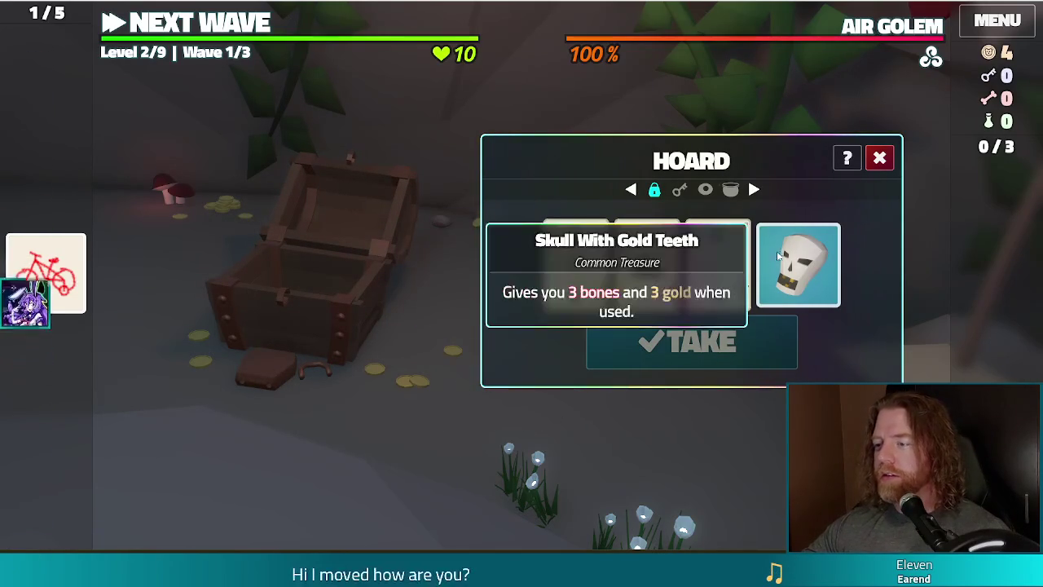
{"action": "left_click", "coordinate": [819, 256]}
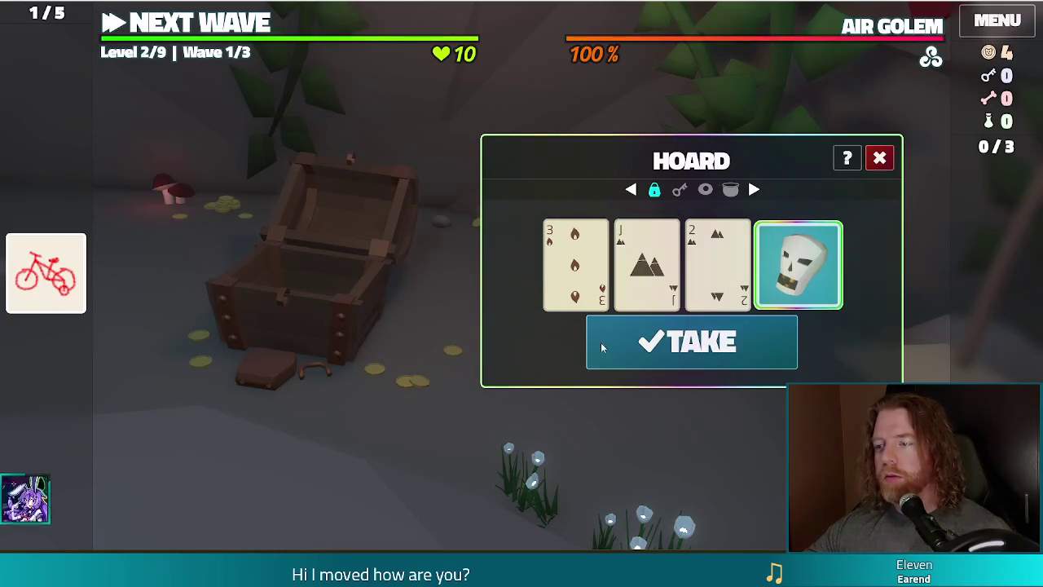
{"action": "mouse_move", "coordinate": [618, 267]}
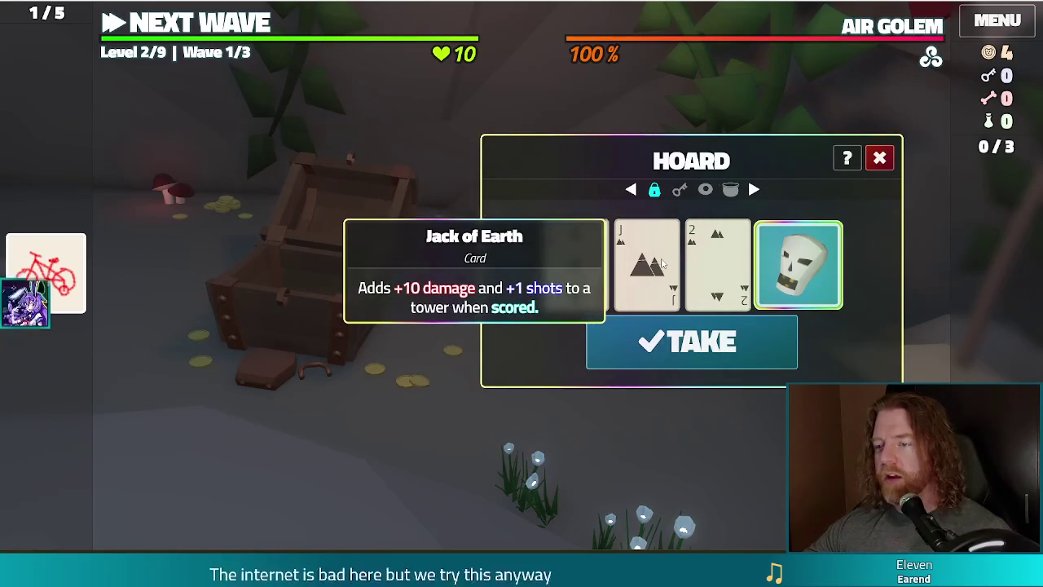
{"action": "left_click", "coordinate": [689, 354]}
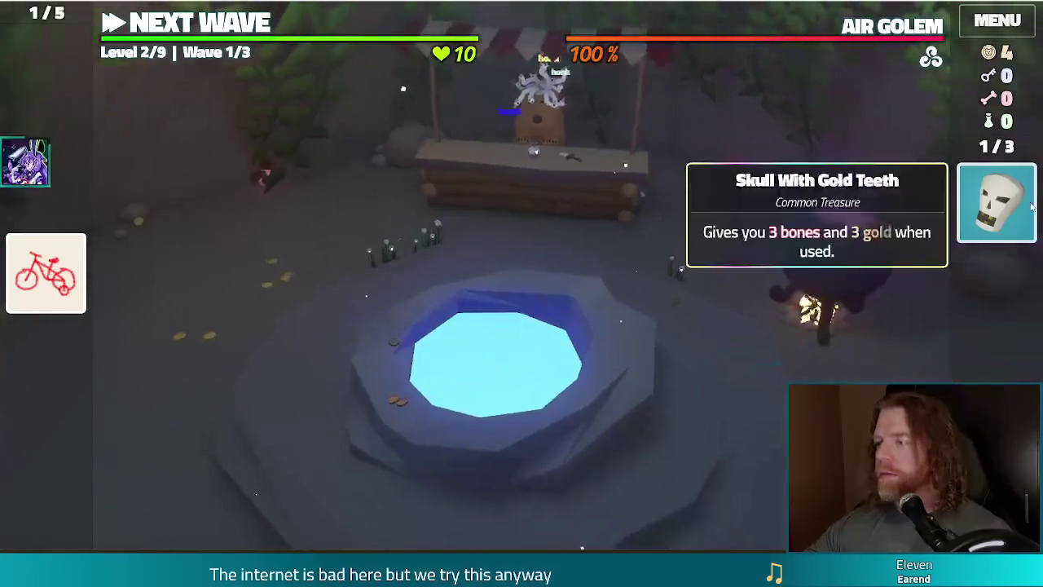
{"action": "left_click", "coordinate": [1031, 208]}
{"action": "left_click", "coordinate": [908, 179]}
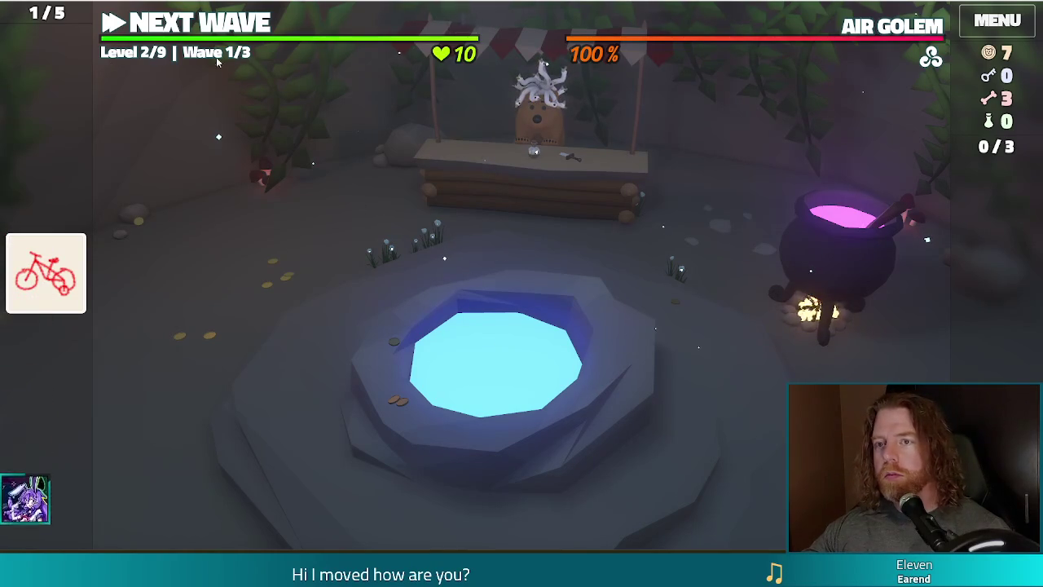
{"action": "left_click", "coordinate": [200, 27]}
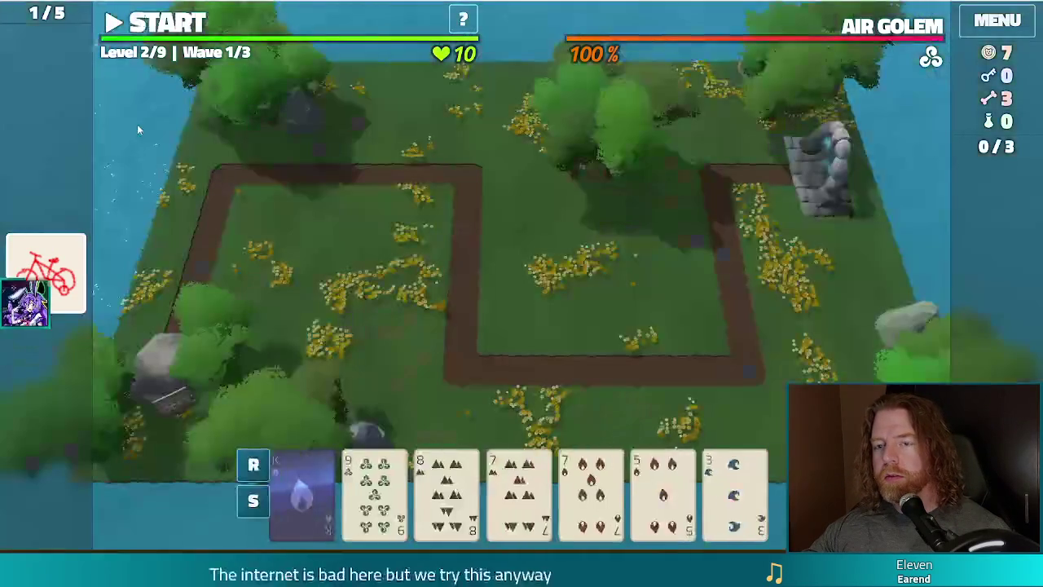
- Add the Knife wish through the debug console with add_wish knife
{"action": "key", "text": "grave"}
{"action": "type", "text": "add"}
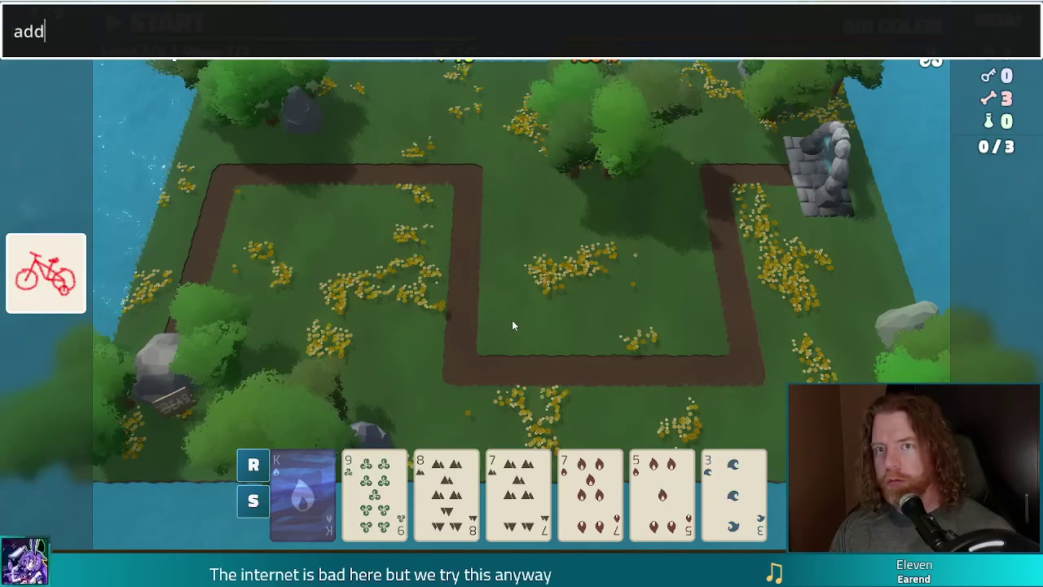
{"action": "type", "text": "_wish knife"}
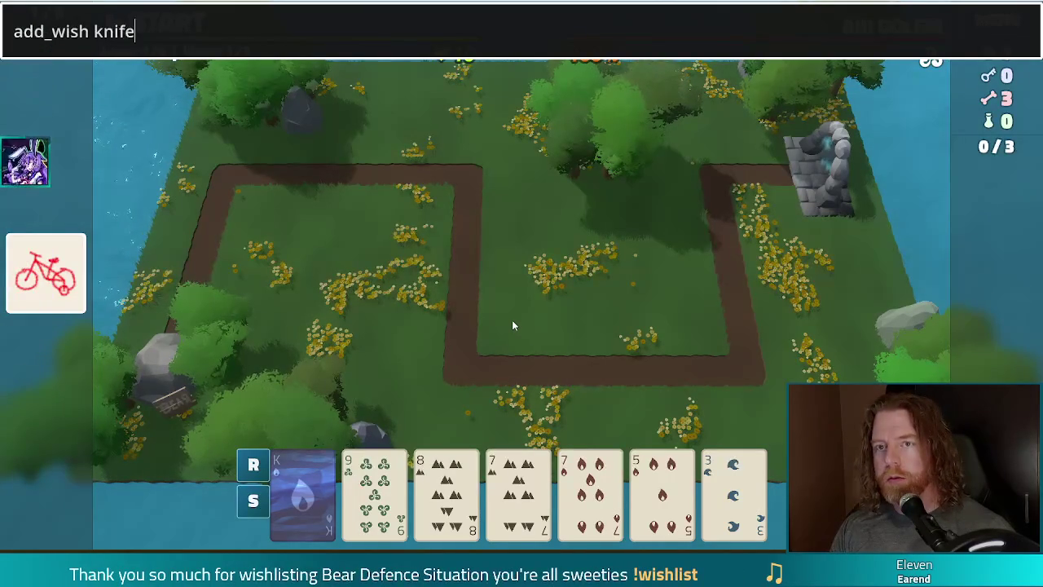
{"action": "key", "text": "Return"}
{"action": "key", "text": "grave"}
- Build a Ballista from the pair of 7s inside the path loop, then exit fullscreen and stop the game
{"action": "mouse_move", "coordinate": [44, 318]}
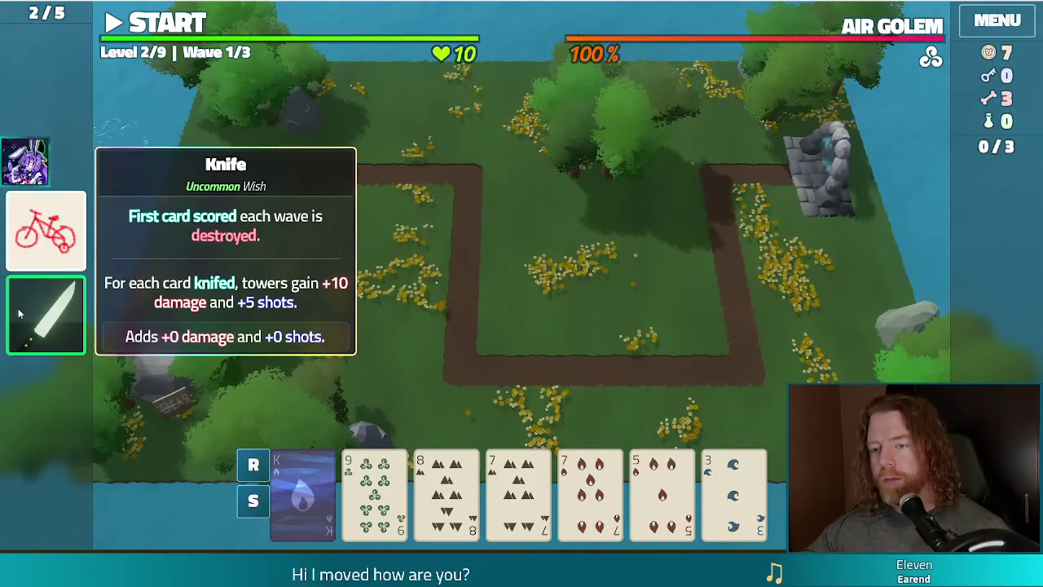
{"action": "left_click", "coordinate": [519, 493]}
{"action": "left_click", "coordinate": [590, 493]}
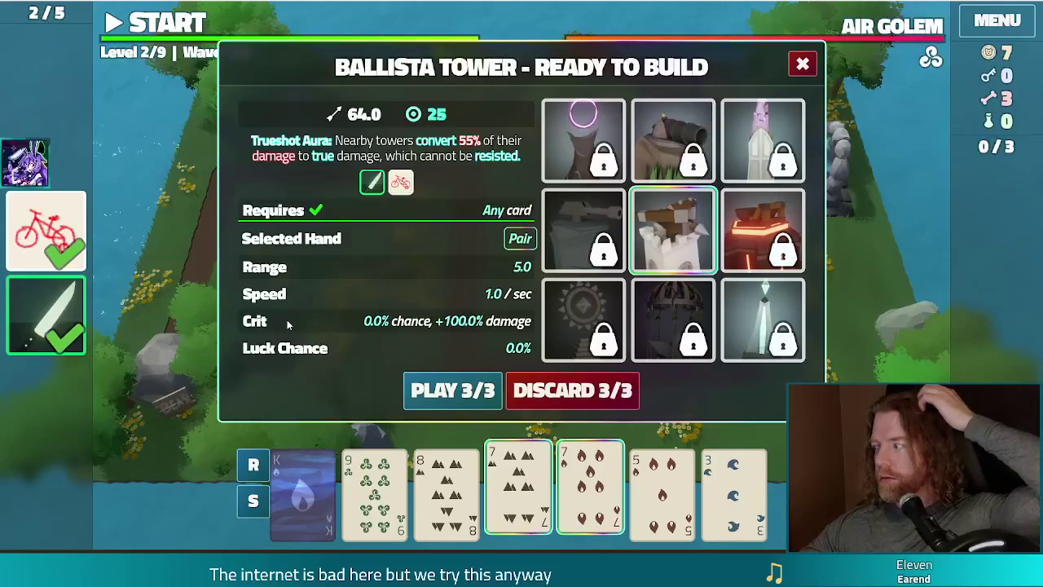
{"action": "left_click", "coordinate": [438, 393]}
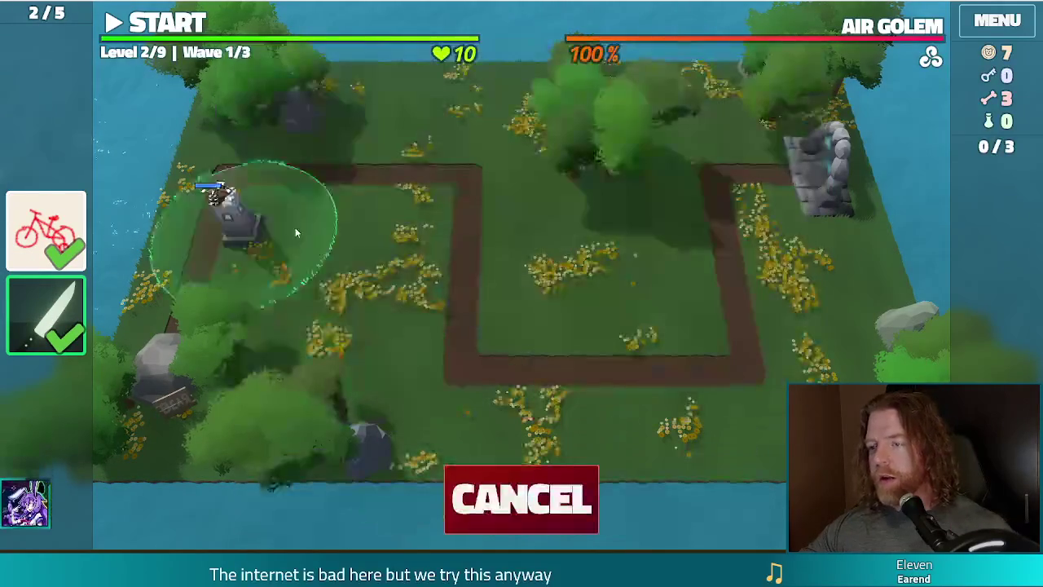
{"action": "left_click", "coordinate": [536, 291]}
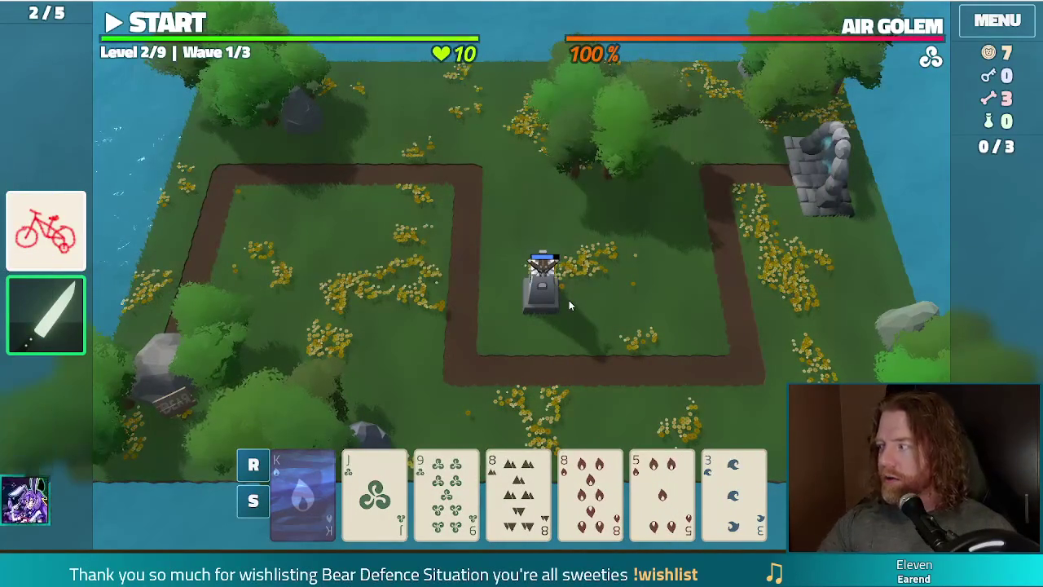
{"action": "key", "text": "F11"}
{"action": "left_click", "coordinate": [910, 15]}
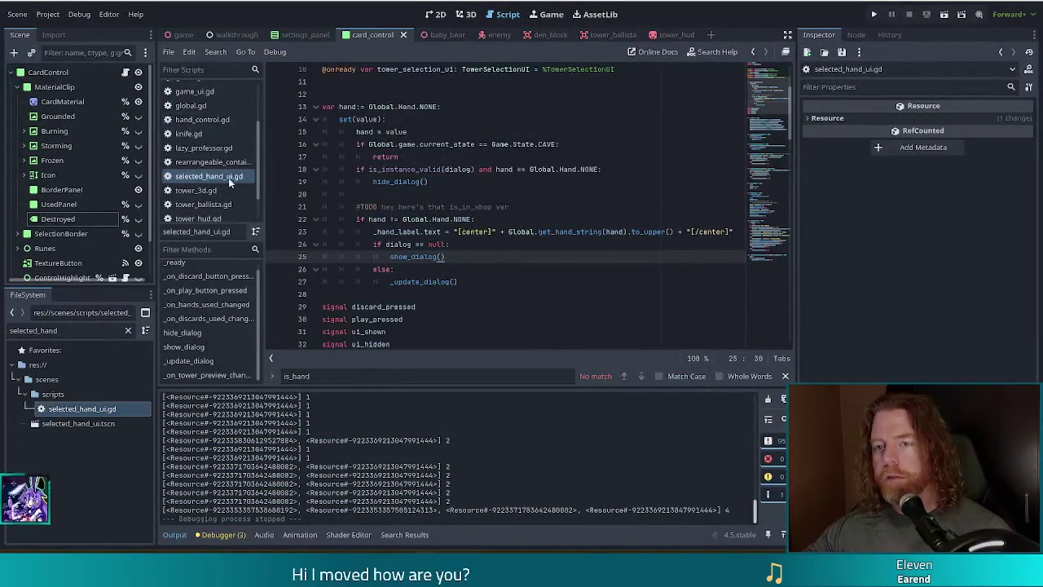
- Change the destroy() timer delay in card_control.gd from 0.5 to 5.5
{"action": "scroll", "coordinate": [226, 167], "scroll_direction": "up", "scroll_amount": 2}
{"action": "left_click", "coordinate": [212, 84]}
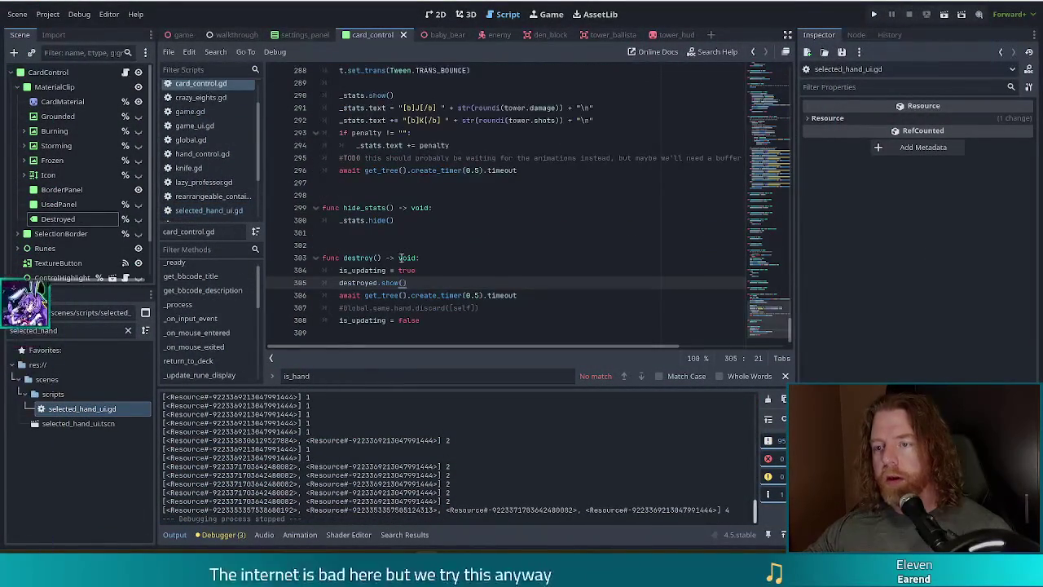
{"action": "left_click", "coordinate": [388, 308]}
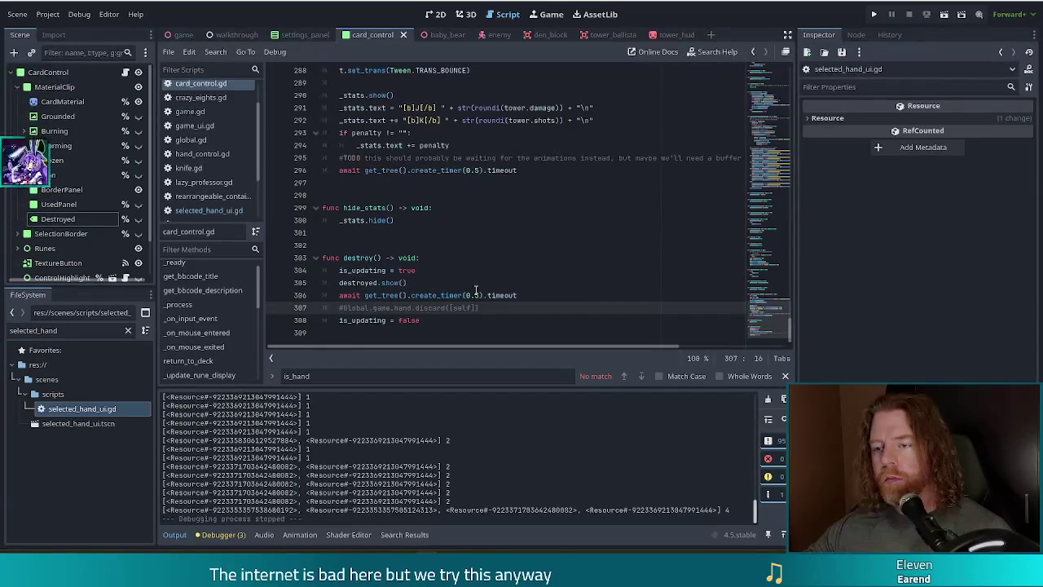
{"action": "double_click", "coordinate": [471, 295]}
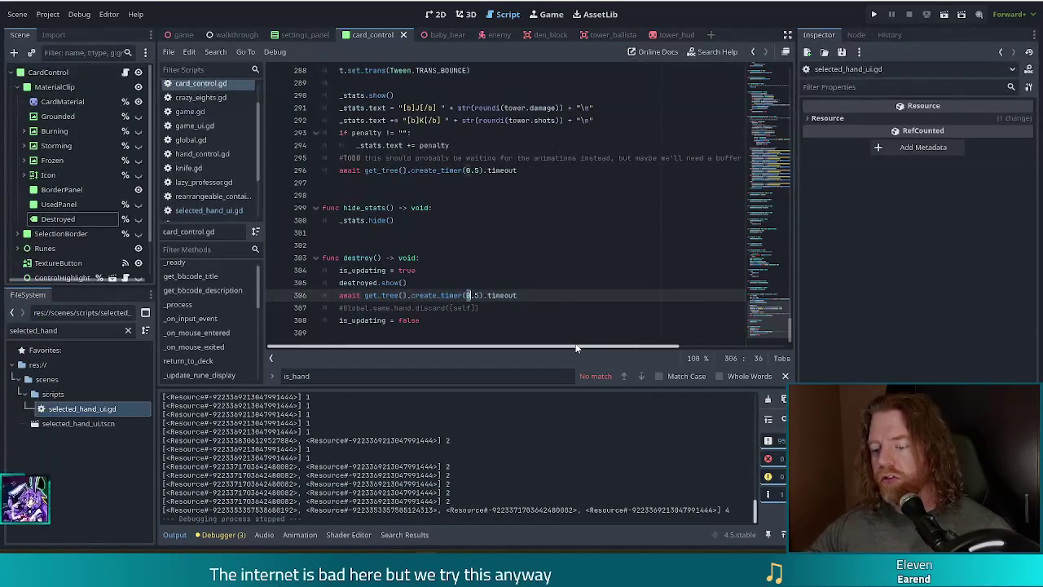
{"action": "key", "text": "Escape"}
{"action": "key", "text": "Up"}
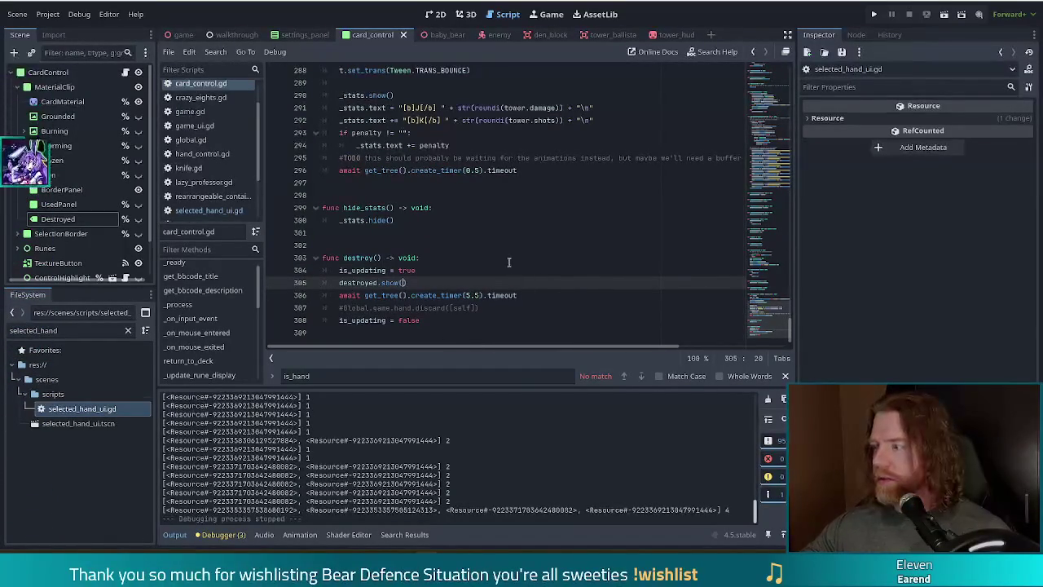
{"action": "key", "text": "Up"}
{"action": "key", "text": "Left"}
{"action": "key", "text": "Left"}
{"action": "key", "text": "Left"}
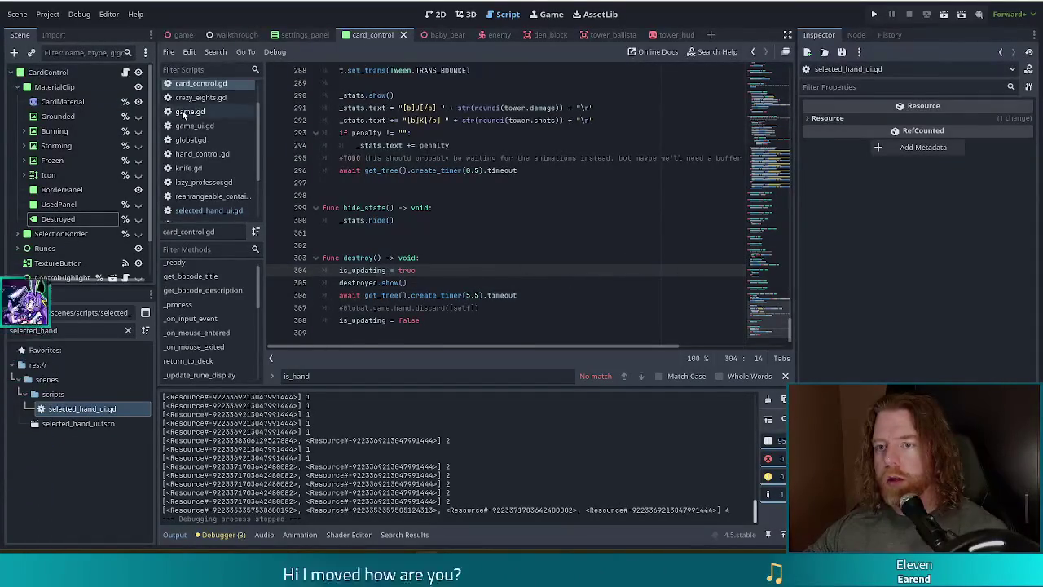
- Look through game.gd, then run the project with F5 to test the change
{"action": "left_click", "coordinate": [189, 111]}
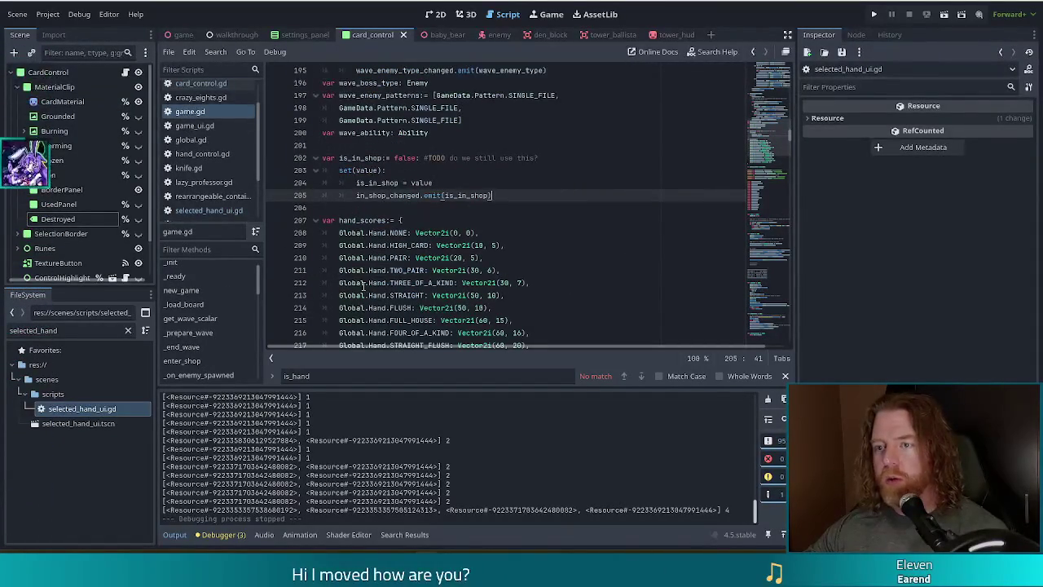
{"action": "scroll", "coordinate": [232, 290], "scroll_direction": "down", "scroll_amount": 2}
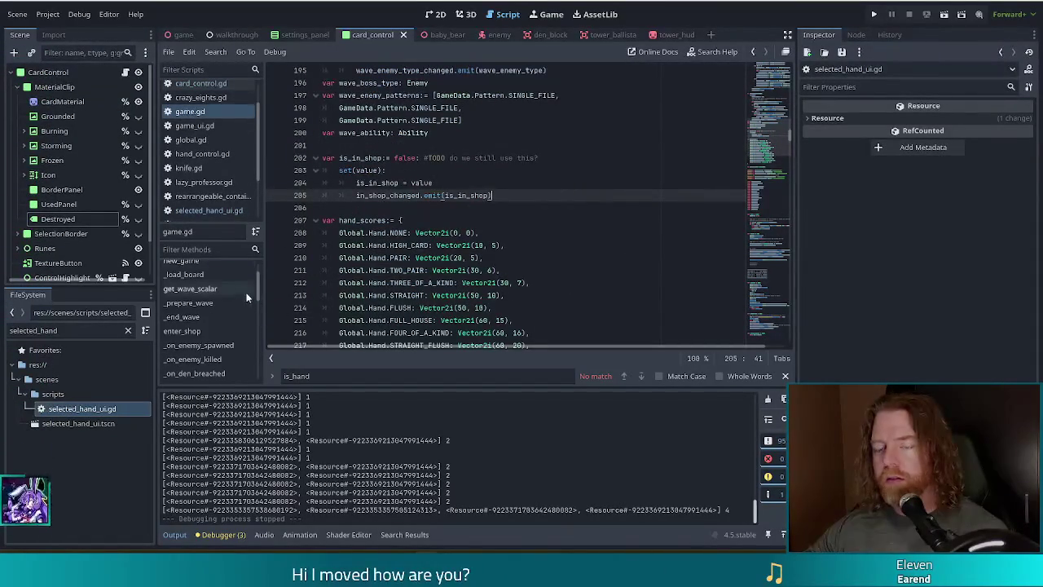
{"action": "scroll", "coordinate": [257, 298], "scroll_direction": "down", "scroll_amount": 5}
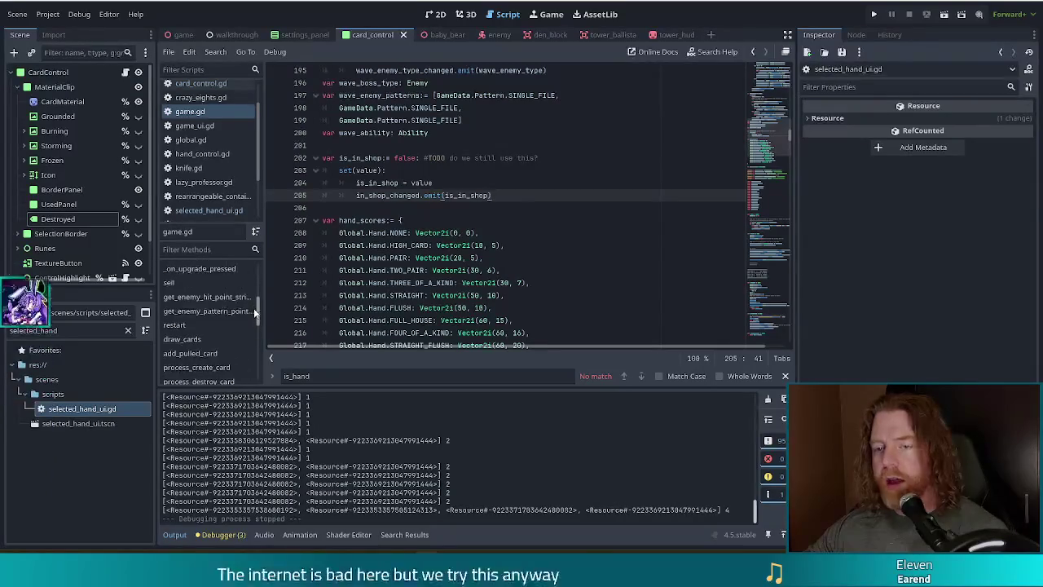
{"action": "key", "text": "F5"}
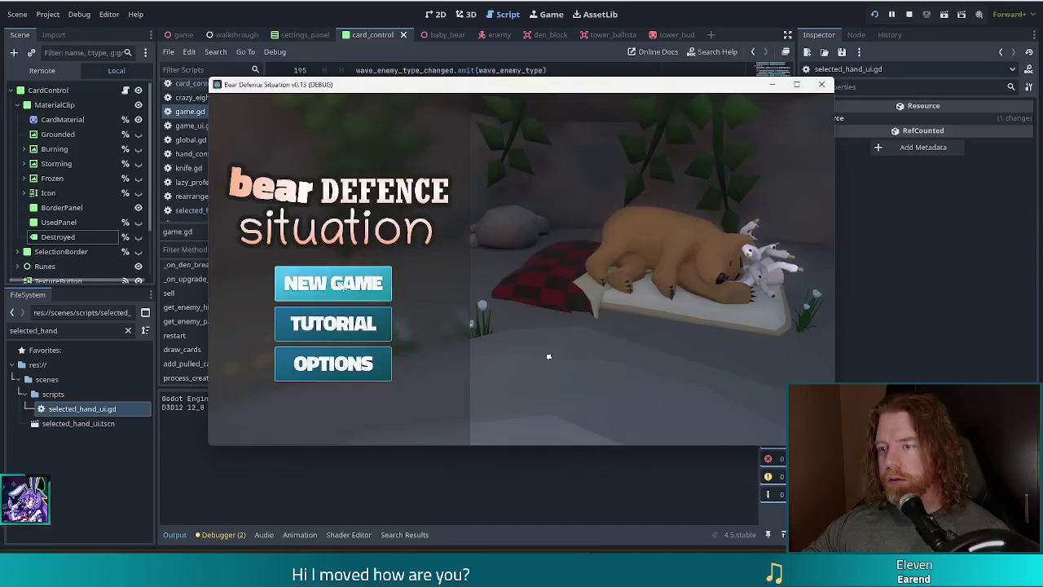
- Start a new game, add the Knife wish via console, and place a Ballista mid-map
{"action": "left_click", "coordinate": [326, 281]}
{"action": "key", "text": "quoteleft"}
{"action": "type", "text": "a"}
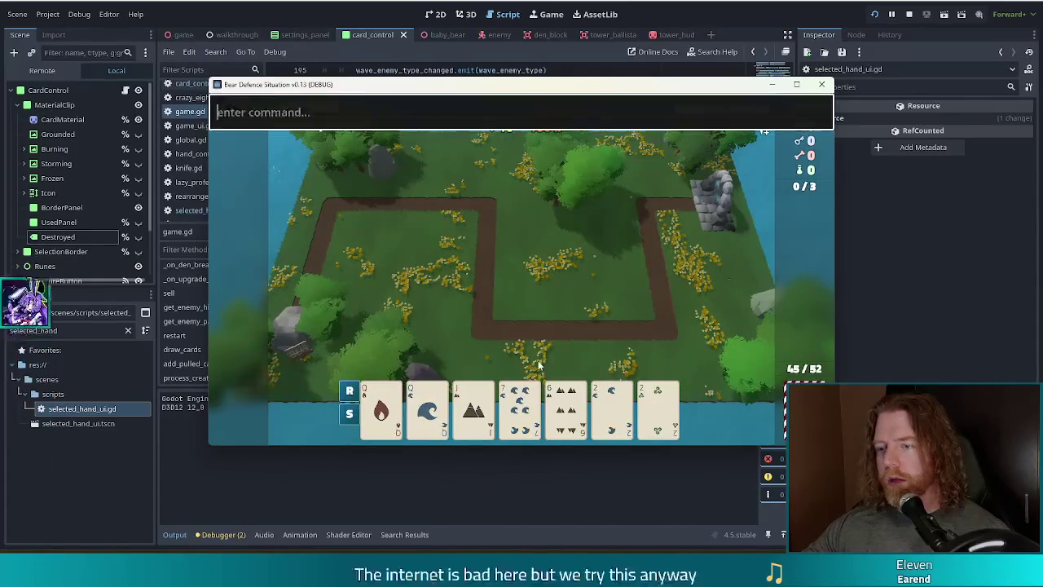
{"action": "type", "text": "dd_wis"}
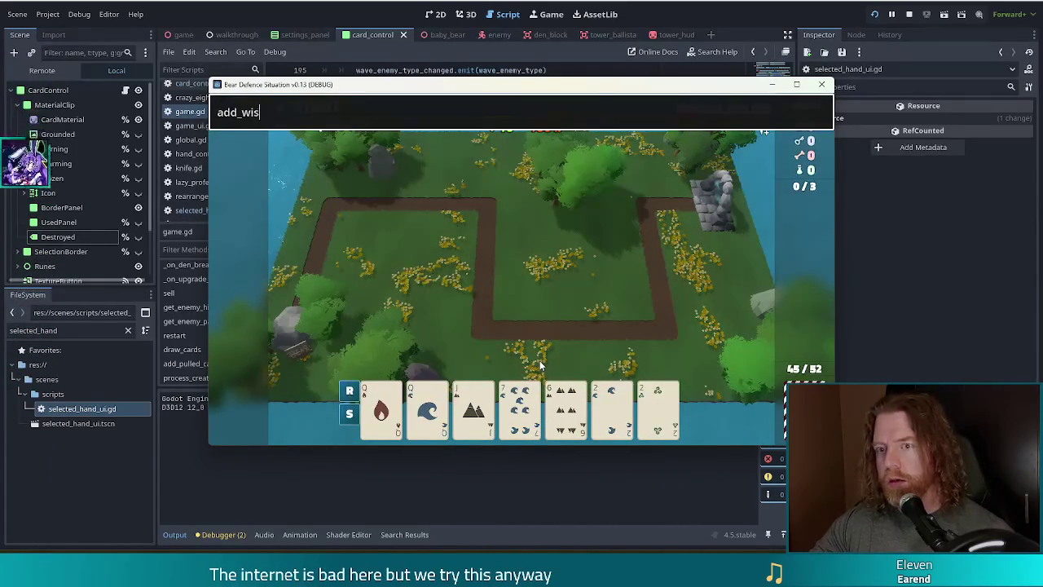
{"action": "type", "text": "h nife"}
{"action": "key", "text": "Return"}
{"action": "key", "text": "quoteleft"}
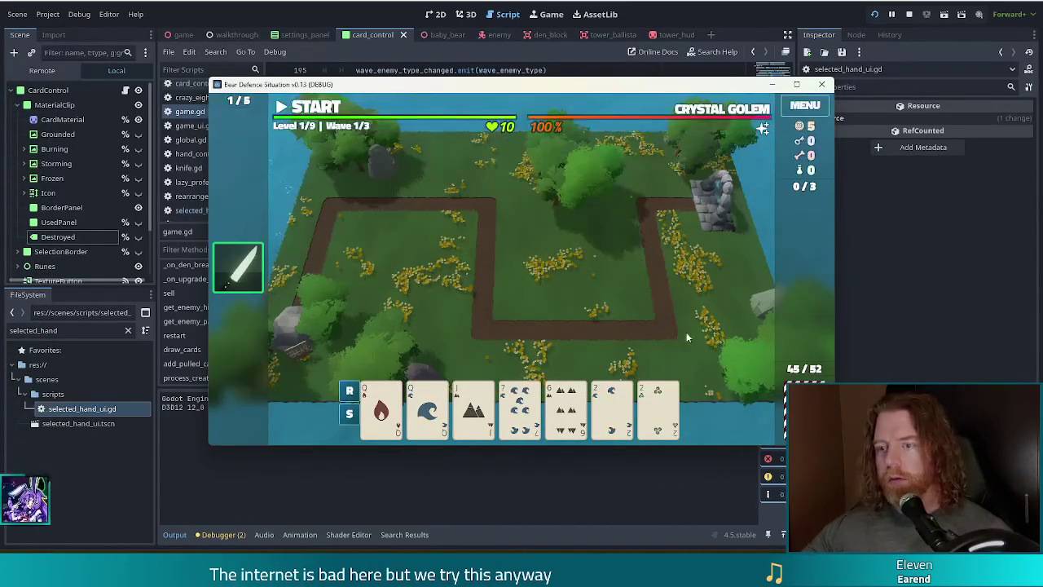
{"action": "left_click", "coordinate": [381, 407]}
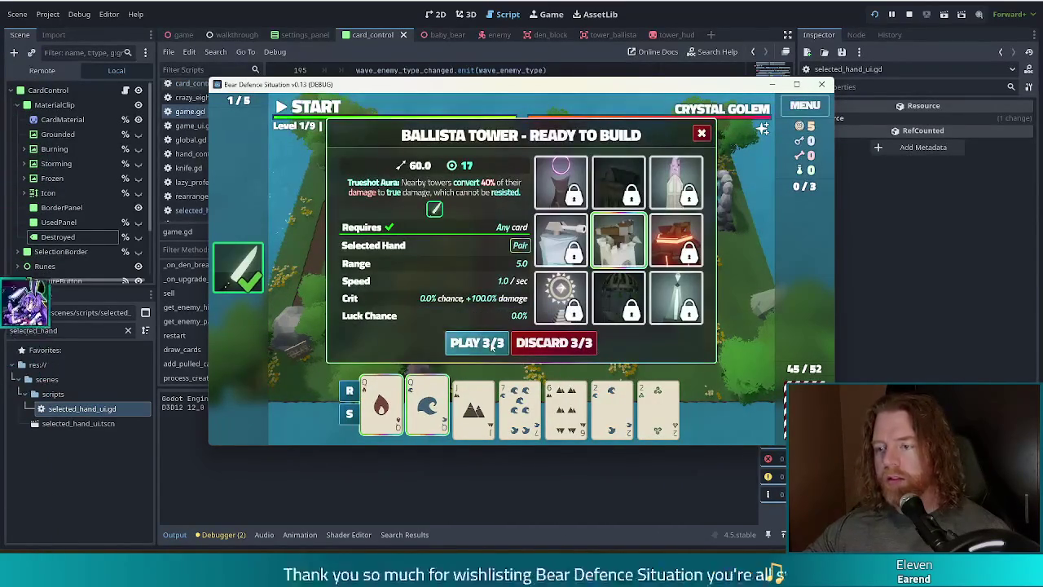
{"action": "left_click", "coordinate": [479, 342]}
{"action": "left_click", "coordinate": [529, 293]}
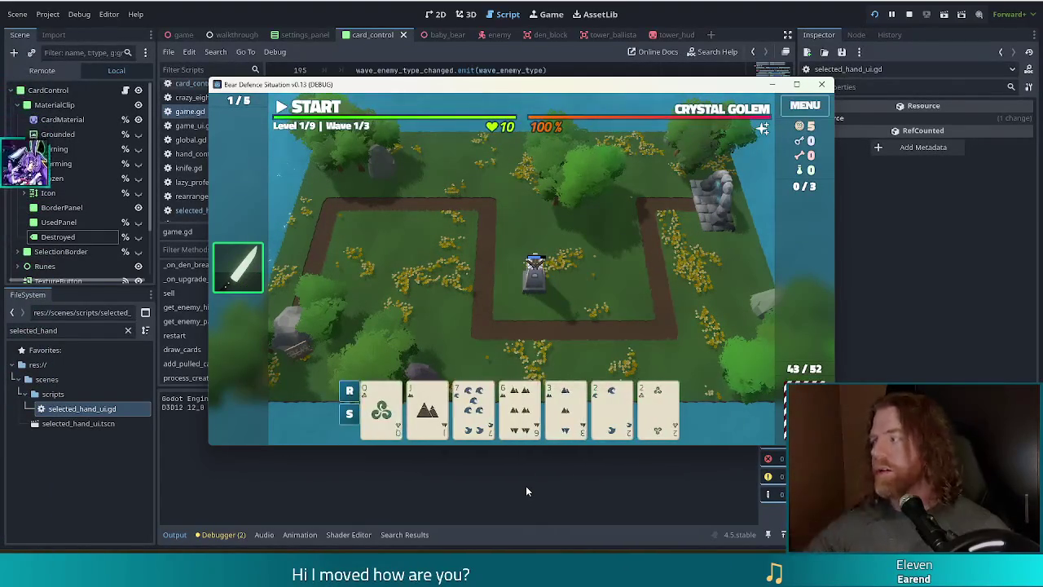
- Change the destroy() timer delay in card_control.gd from 5.5 back to 0.5
{"action": "key", "text": "alt+Tab"}
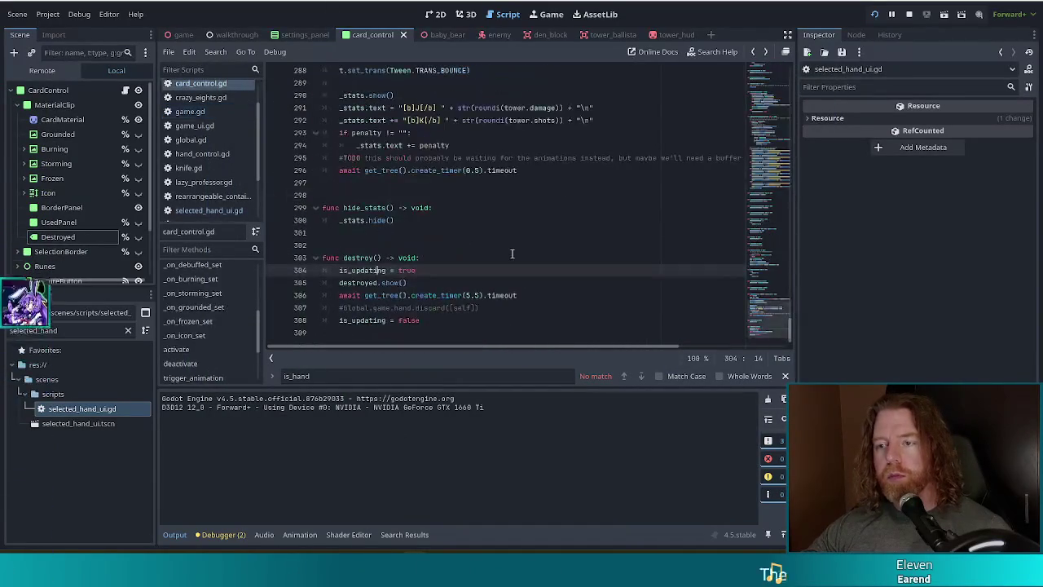
{"action": "left_click", "coordinate": [471, 295]}
{"action": "key", "text": "BackSpace"}
{"action": "type", "text": "0"}
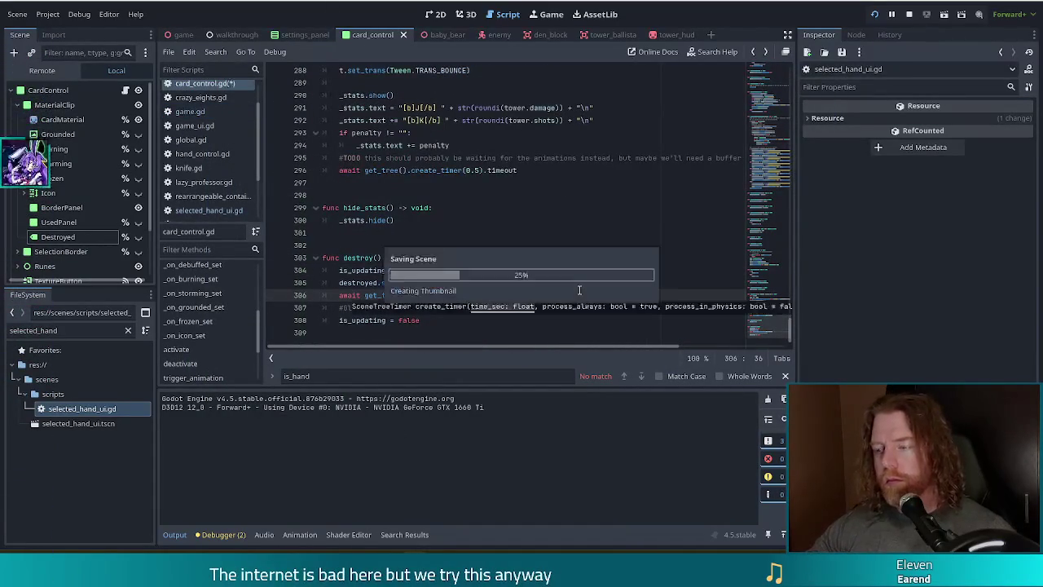